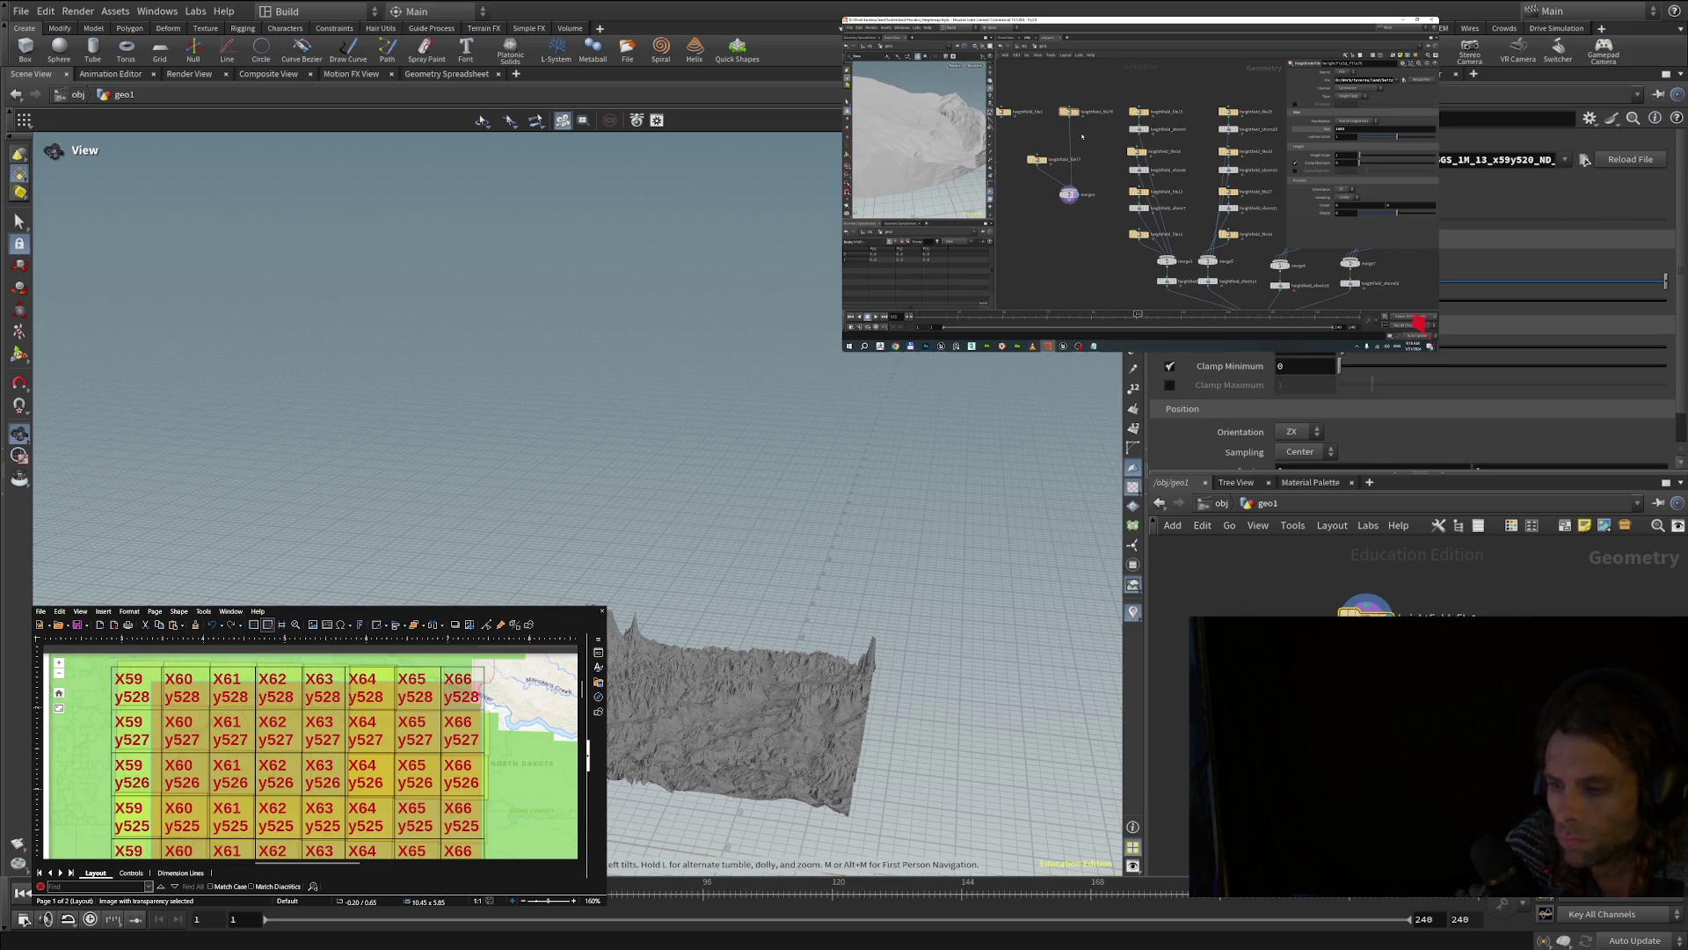
# - Frame the merged tiled heightfield terrain so it fills the viewport
pyautogui.press('h')
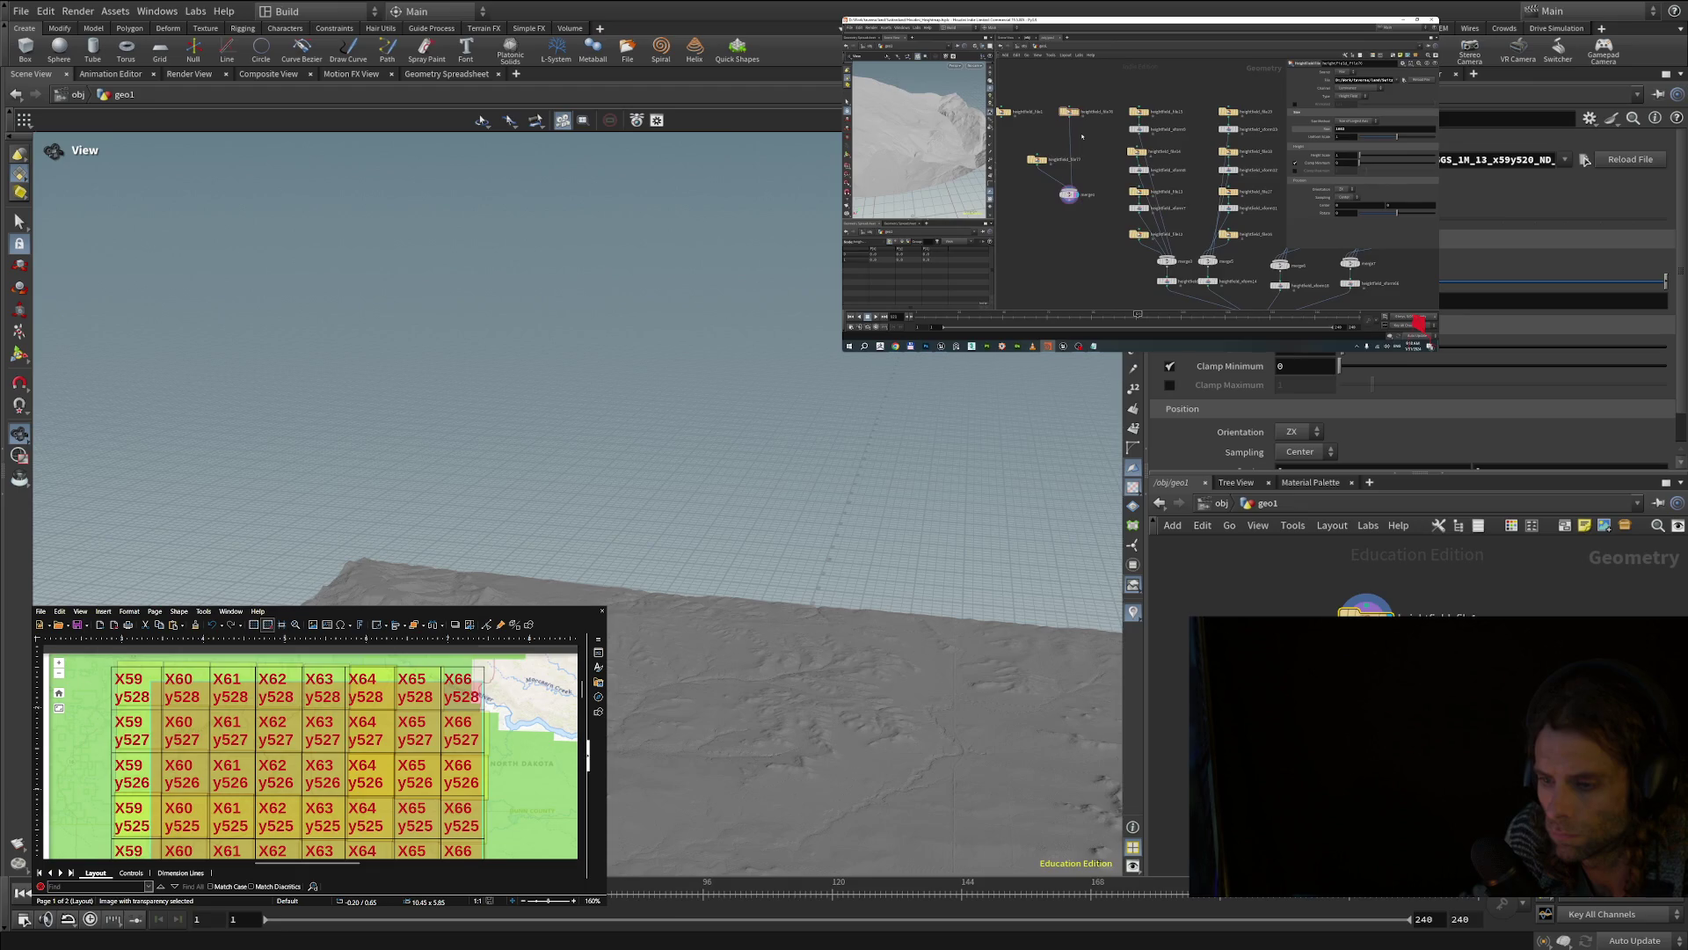
# - Tumble and pull back to view the whole terrain slab, briefly entering a node parameter field
pyautogui.scroll(2, 834, 702)
pyautogui.moveTo(850, 728)
pyautogui.mouseDown(button='middle')
pyautogui.moveTo(757, 616)
pyautogui.moveTo(705, 459)
pyautogui.mouseUp(button='middle')
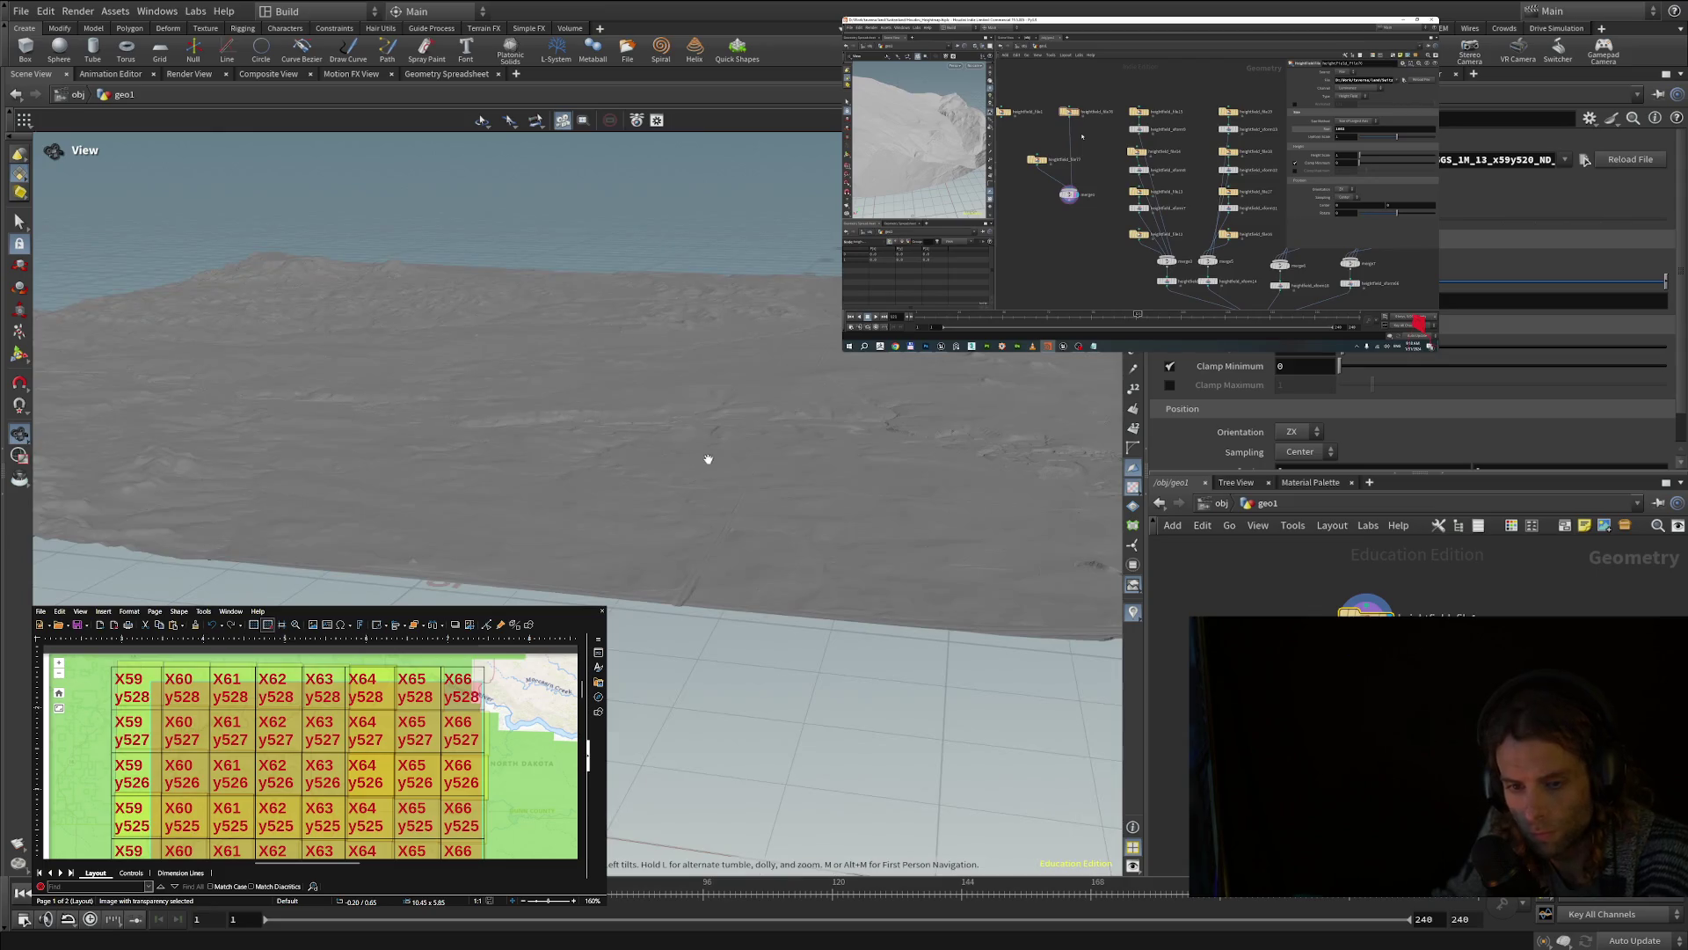
pyautogui.moveTo(682, 464)
pyautogui.mouseDown()
pyautogui.moveTo(482, 516)
pyautogui.moveTo(693, 525)
pyautogui.mouseUp()
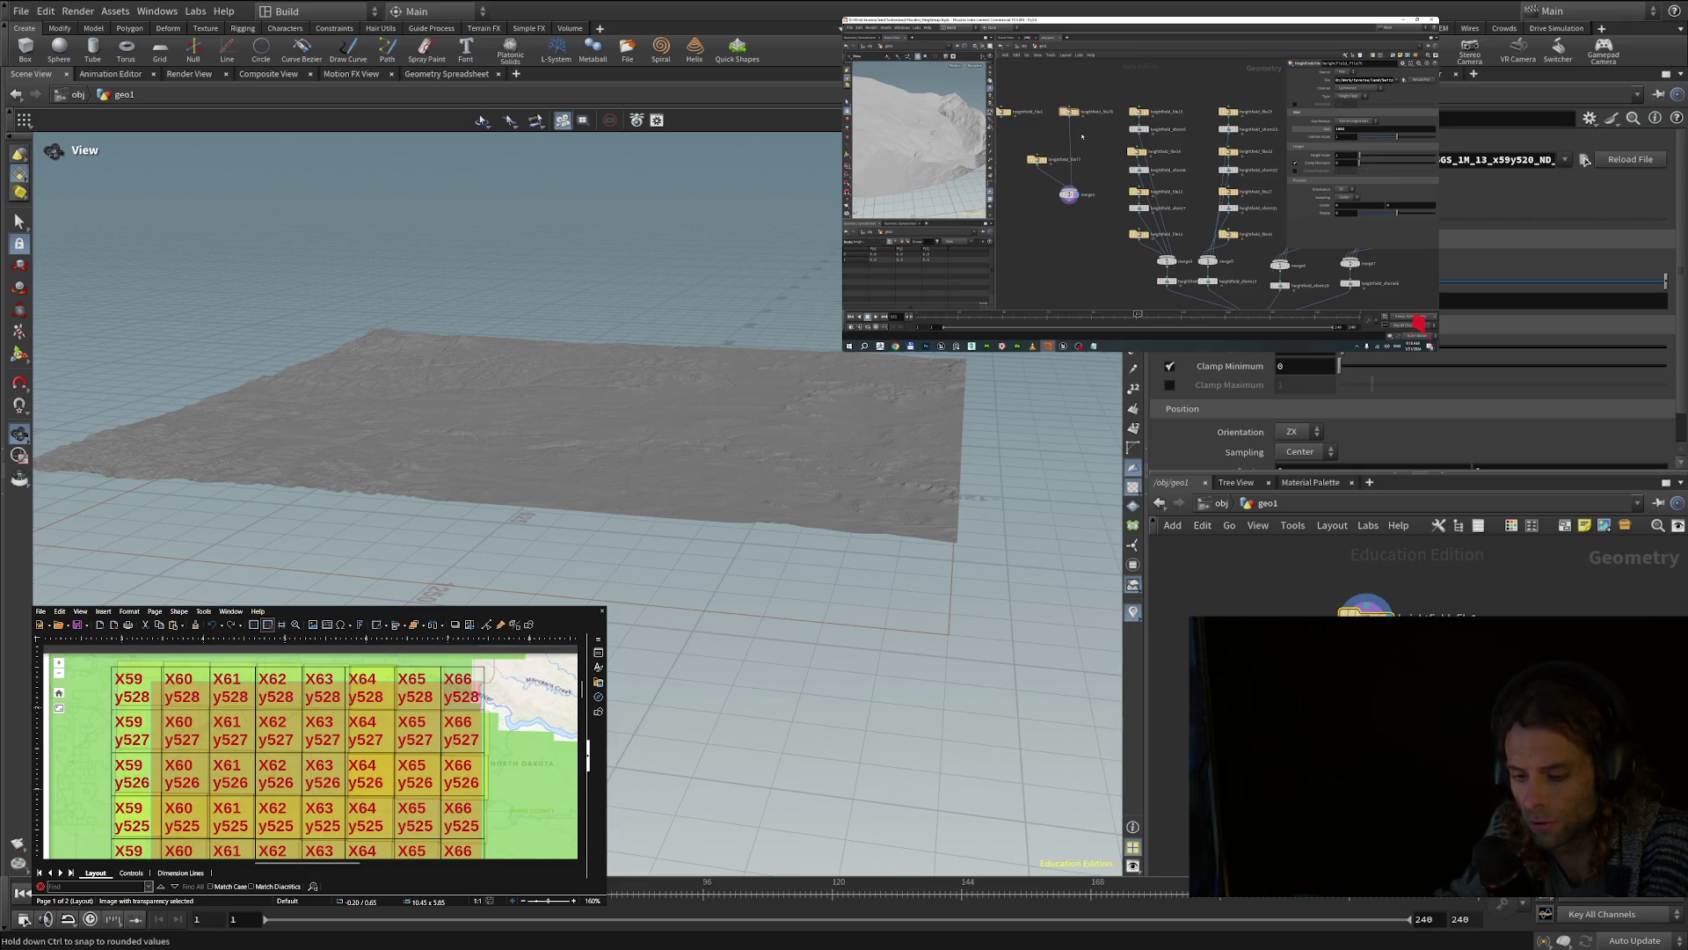
pyautogui.click(1552, 281)
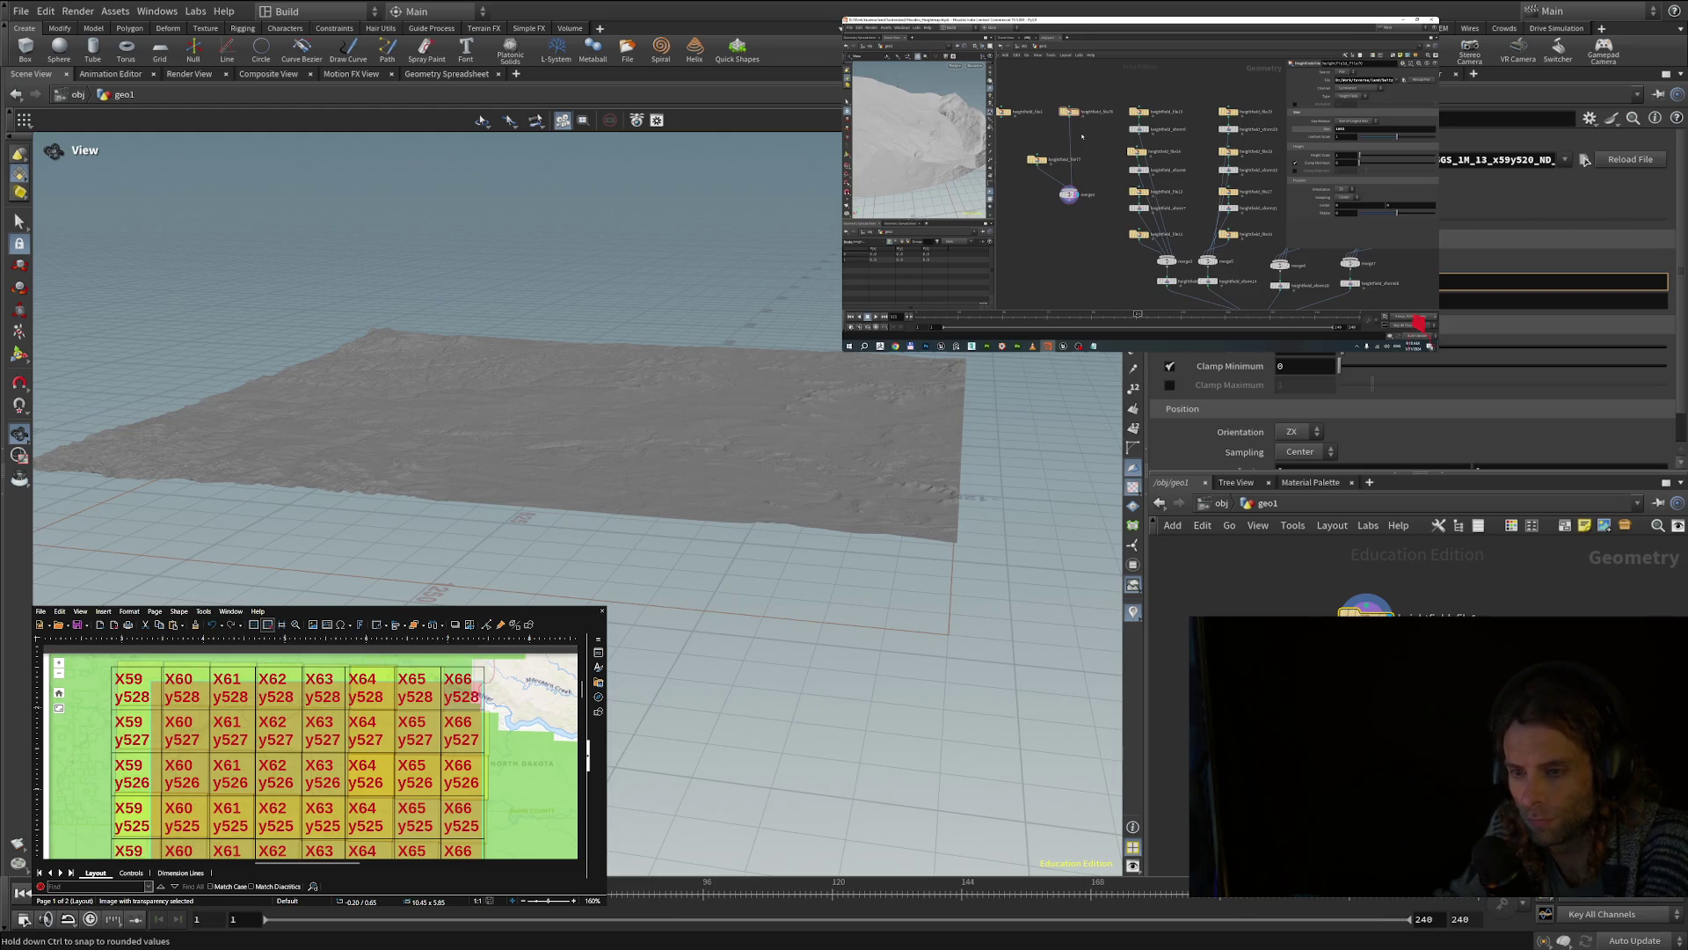
pyautogui.press('Escape')
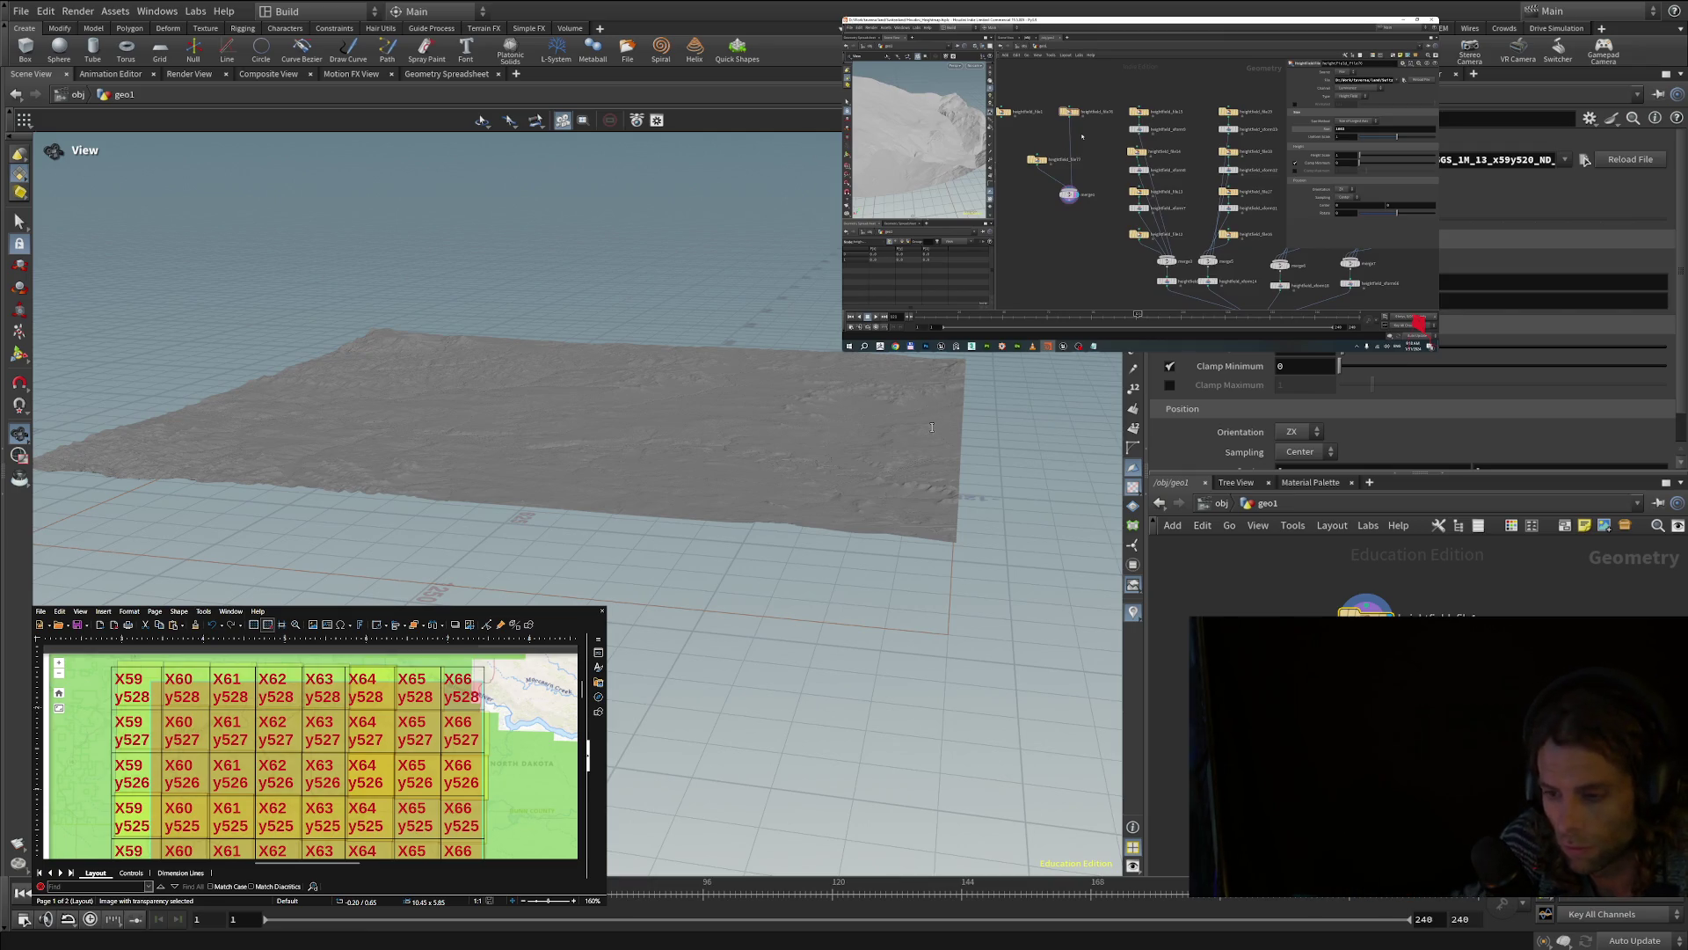
# - Zoom in until fine surface relief and drainage channels fill the viewport
pyautogui.scroll(-3, 900, 429)
pyautogui.moveTo(900, 428)
pyautogui.mouseDown()
pyautogui.moveTo(530, 605)
pyautogui.moveTo(540, 352)
pyautogui.mouseUp()
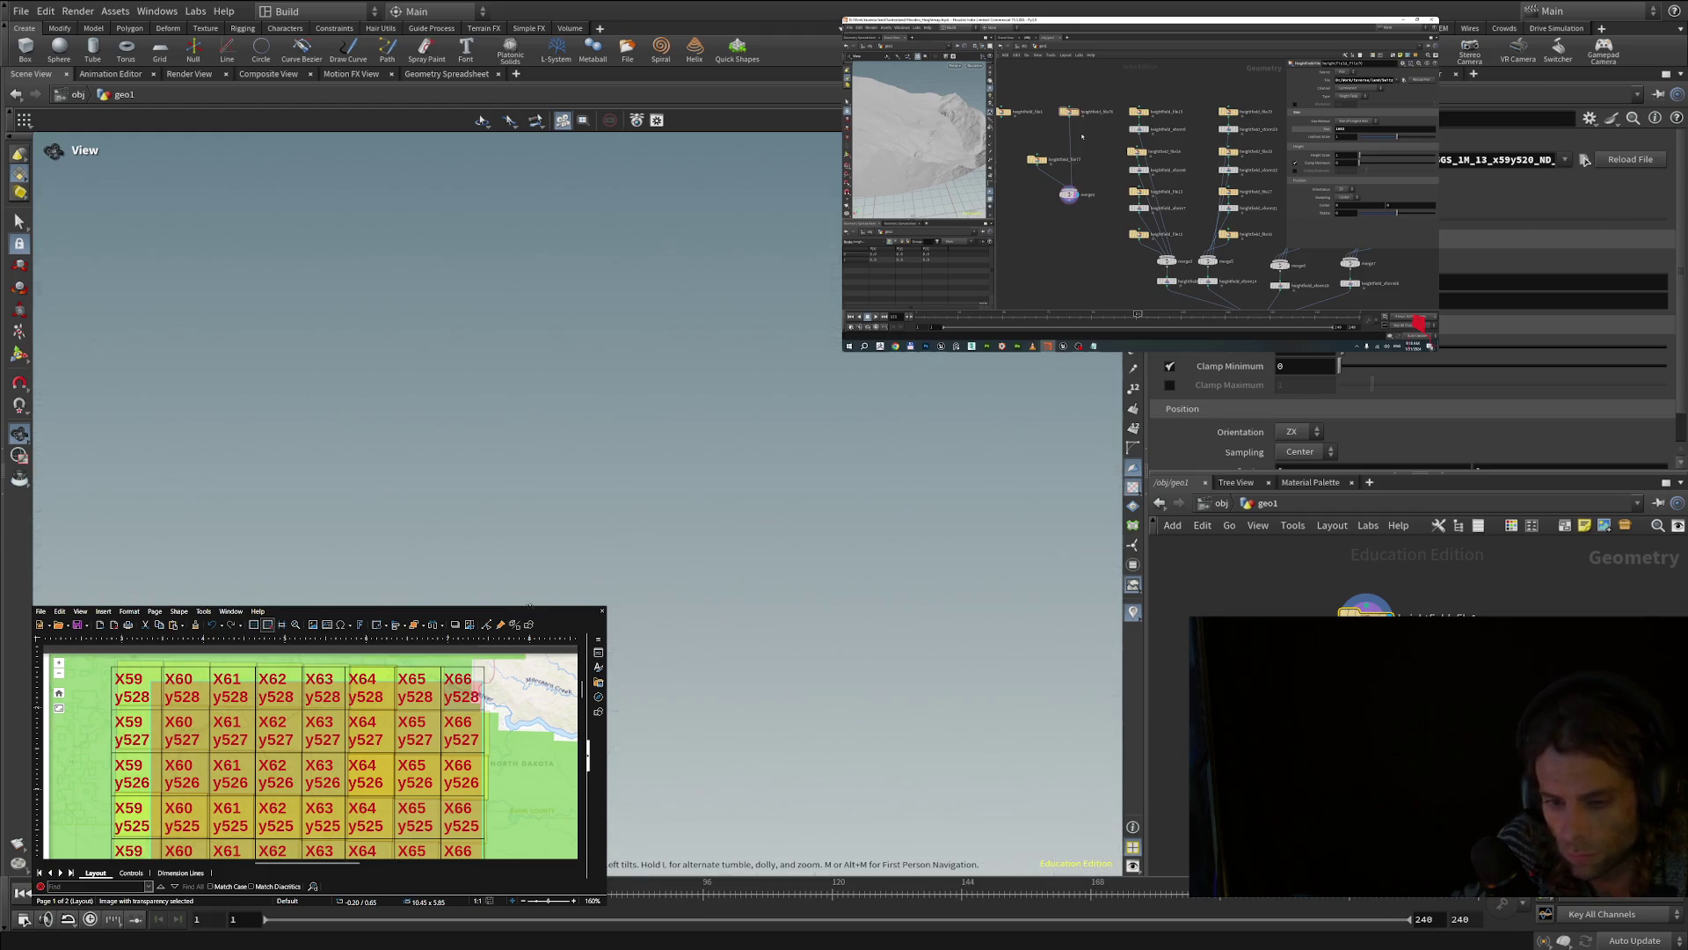
pyautogui.scroll(5, 477, 550)
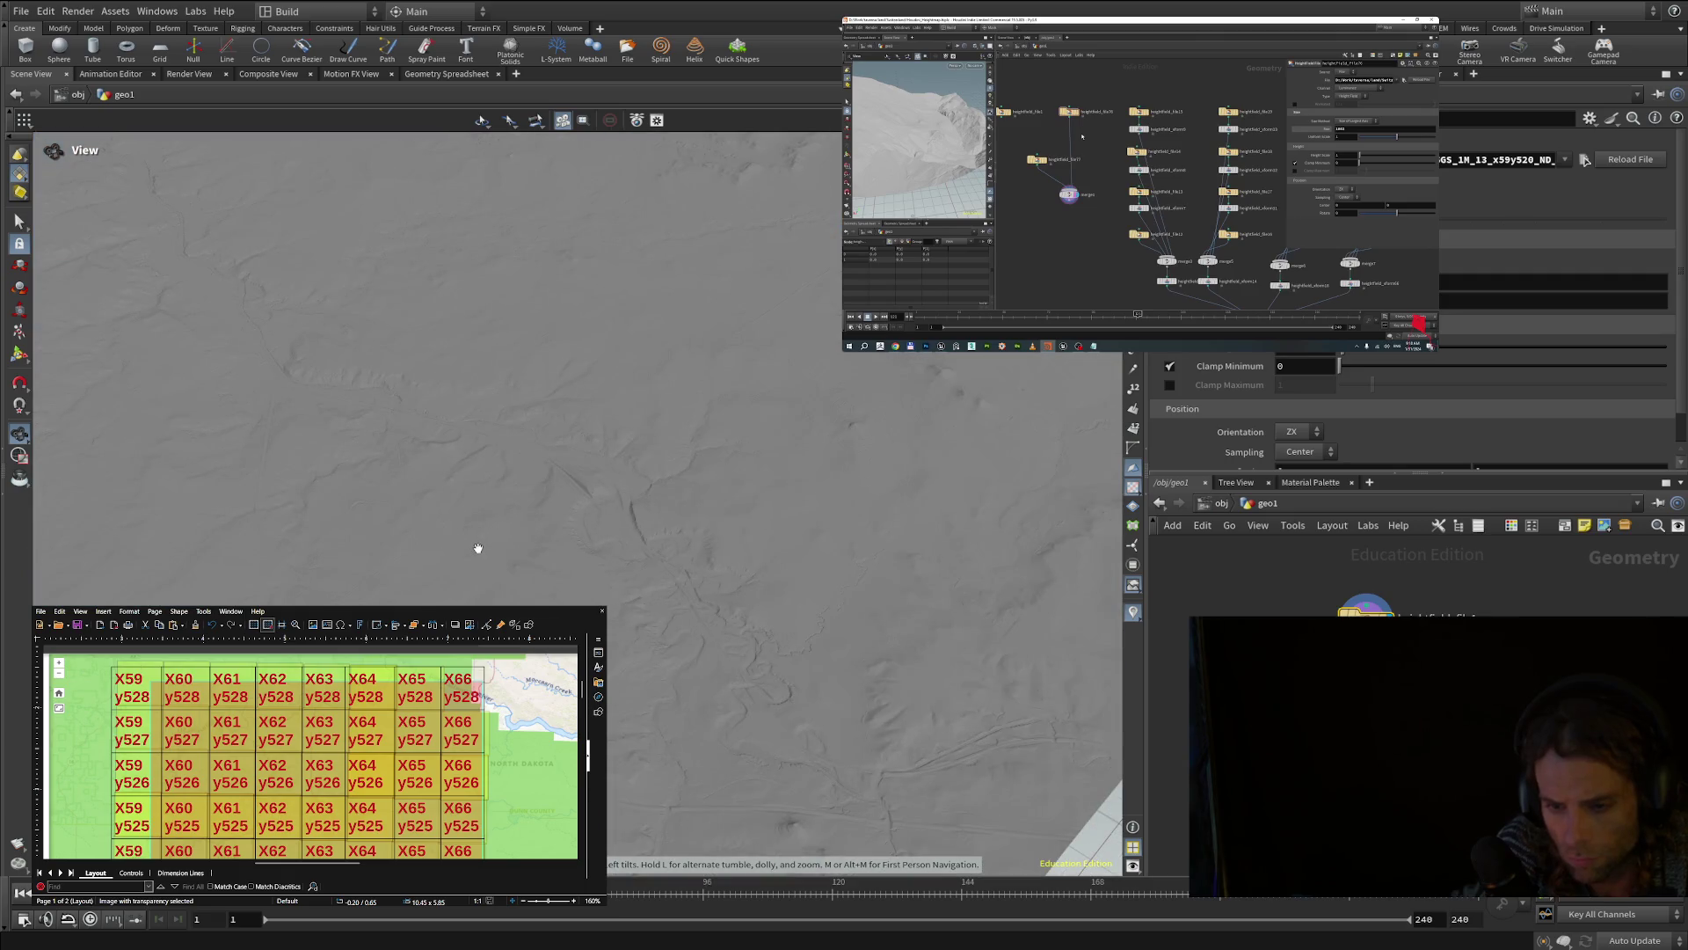
# - Drop to a low view across the ridges and gully toward the distant peaks
pyautogui.scroll(5, 478, 548)
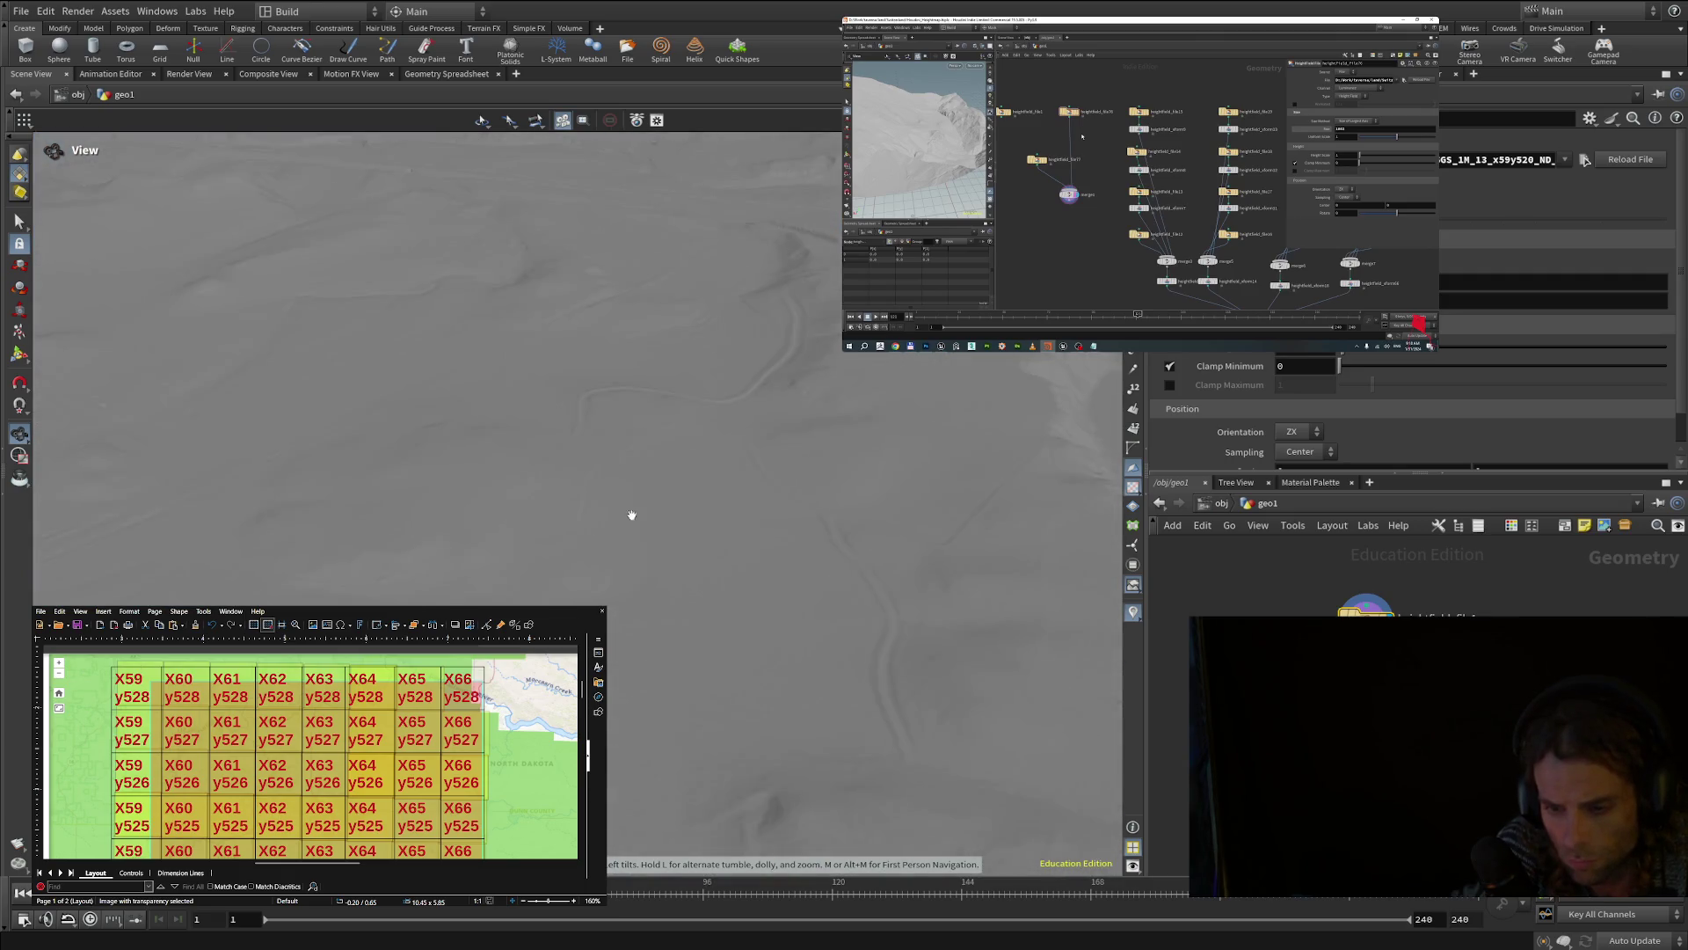
pyautogui.moveTo(605, 524); pyautogui.dragTo(769, 409)
pyautogui.scroll(3, 782, 433)
pyautogui.moveTo(673, 302)
pyautogui.mouseDown()
pyautogui.moveTo(594, 600)
pyautogui.moveTo(753, 437)
pyautogui.moveTo(731, 456)
pyautogui.moveTo(678, 433)
pyautogui.moveTo(603, 331)
pyautogui.moveTo(619, 279)
pyautogui.moveTo(631, 374)
pyautogui.moveTo(483, 464)
pyautogui.moveTo(483, 396)
pyautogui.moveTo(628, 413)
pyautogui.moveTo(678, 384)
pyautogui.moveTo(633, 392)
pyautogui.moveTo(925, 474)
pyautogui.moveTo(859, 566)
pyautogui.moveTo(950, 557)
pyautogui.moveTo(1018, 613)
pyautogui.moveTo(1010, 645)
pyautogui.moveTo(783, 615)
pyautogui.moveTo(835, 561)
pyautogui.mouseUp()
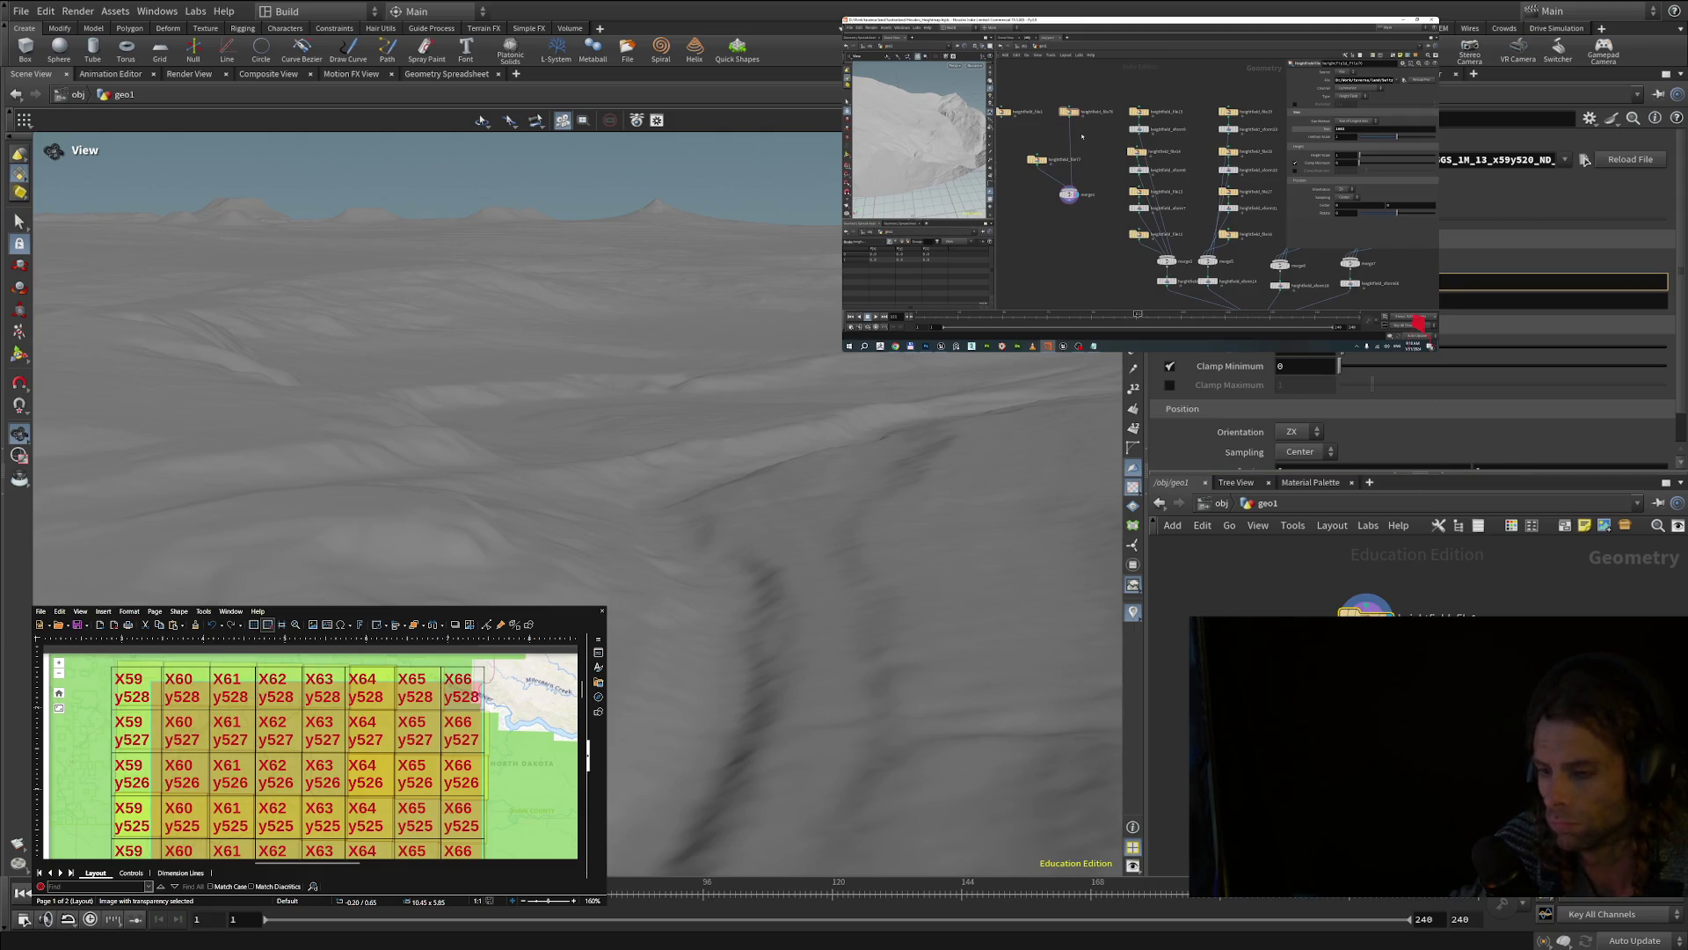
# - Start the reference tutorial video in the picture-in-picture window
pyautogui.click(1141, 184)
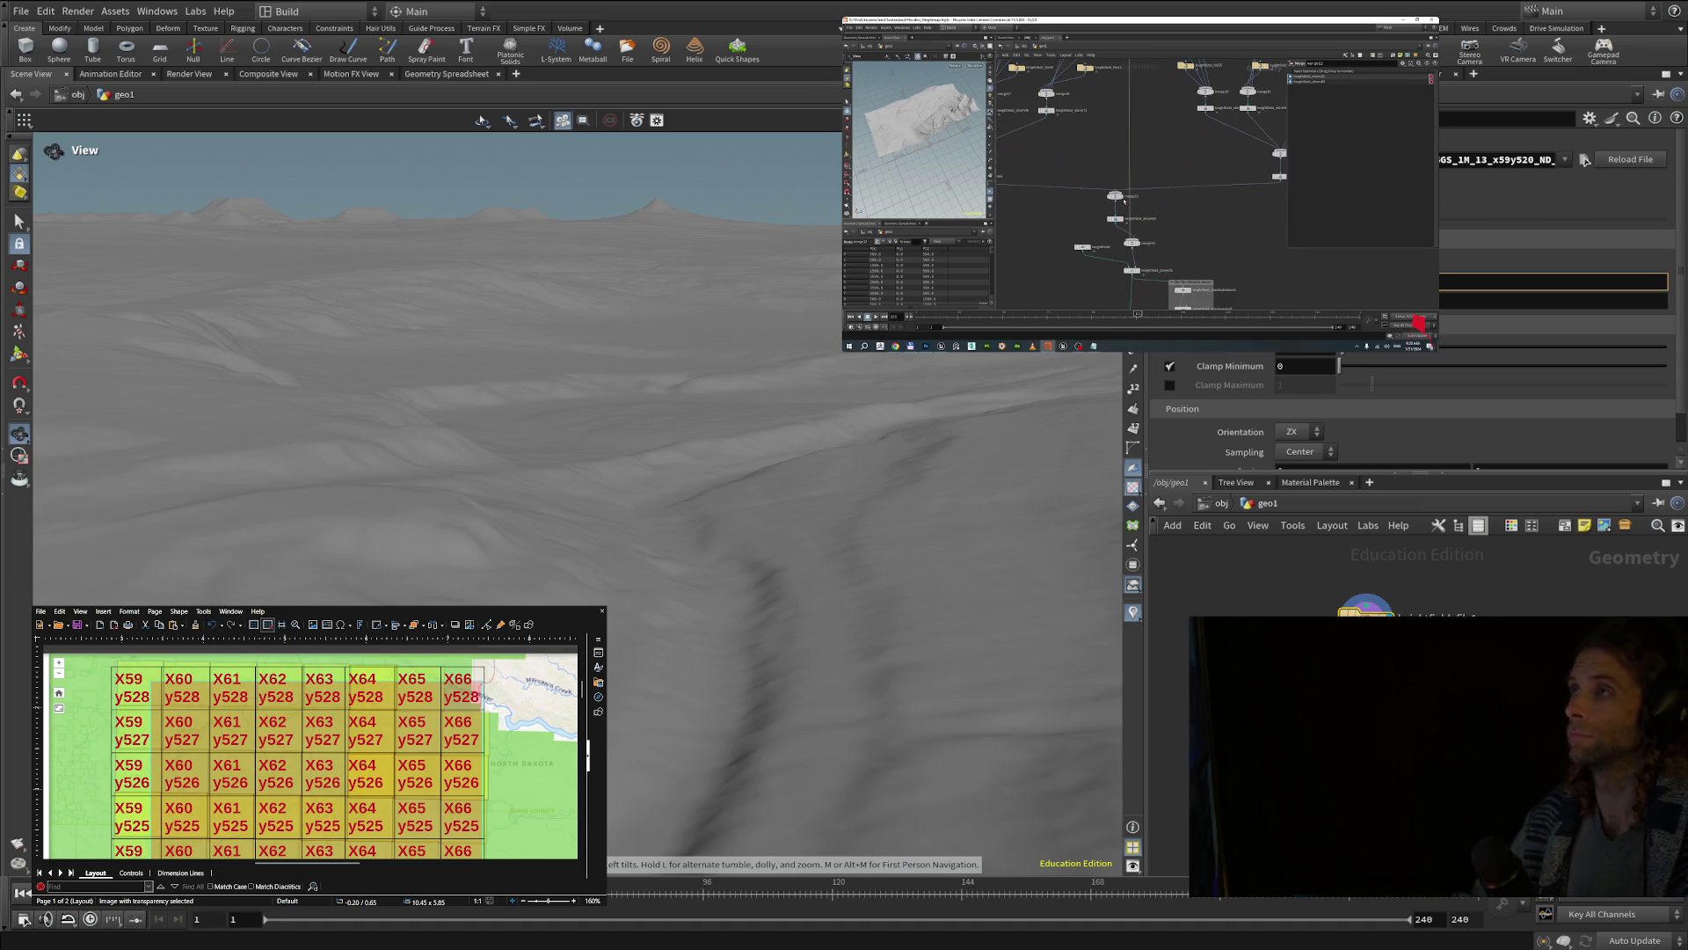
# - Rewind the tutorial to about 6:03 and swing the terrain view around
pyautogui.click(1078, 329)
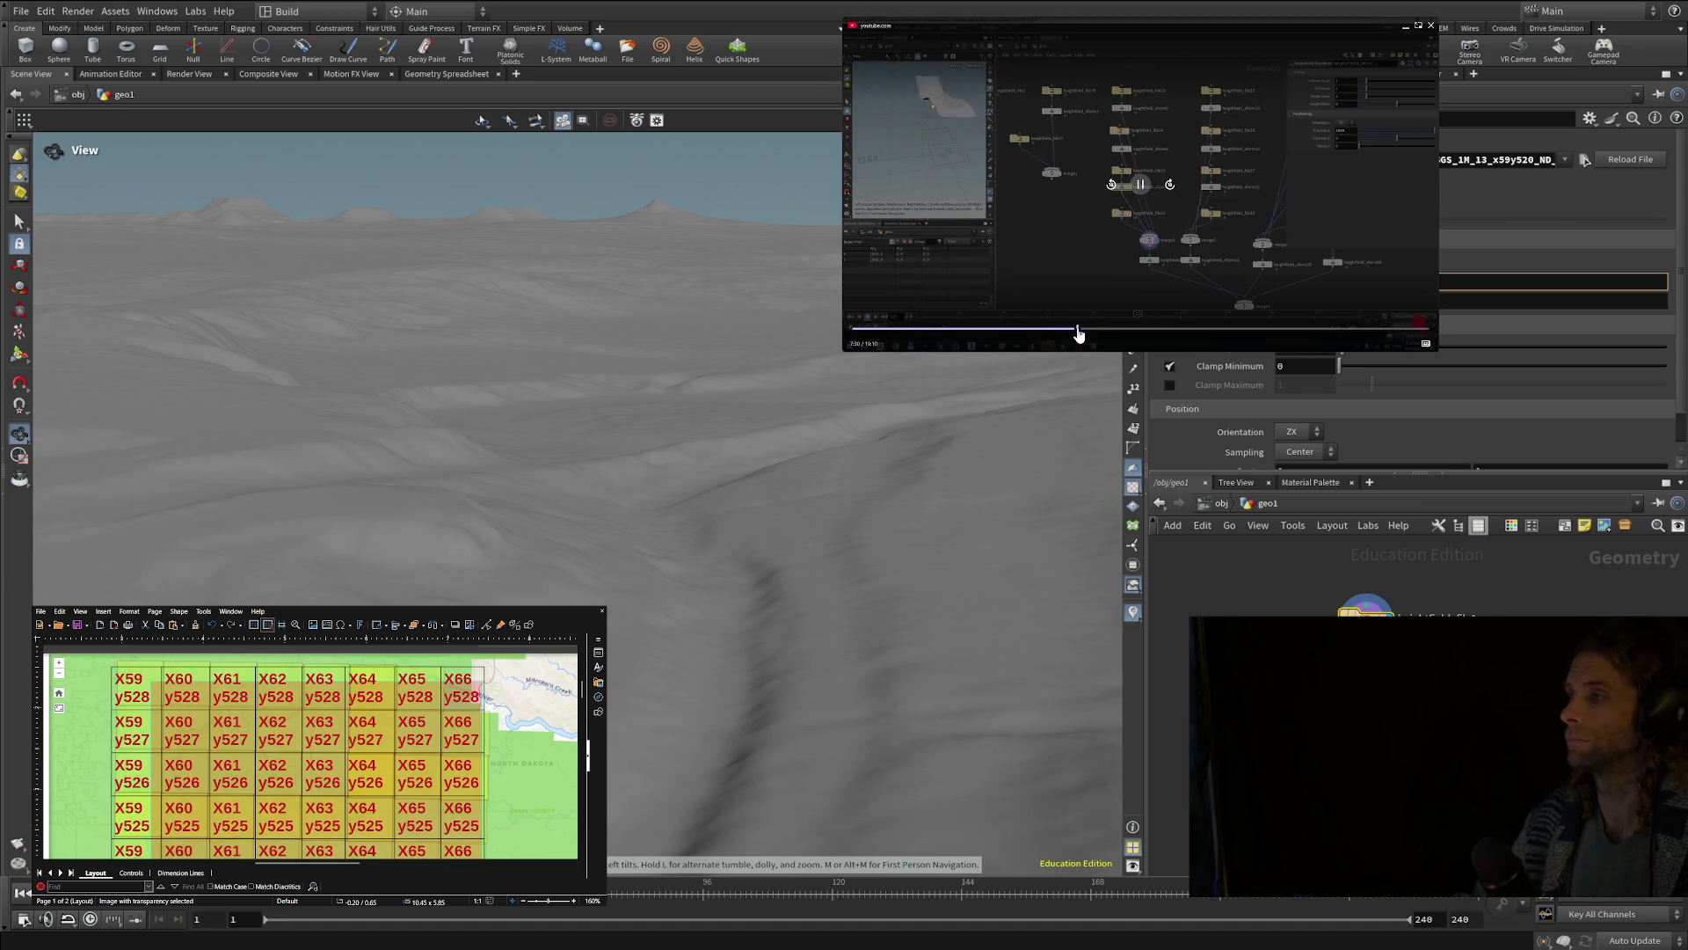
pyautogui.moveTo(1075, 334); pyautogui.dragTo(1035, 332)
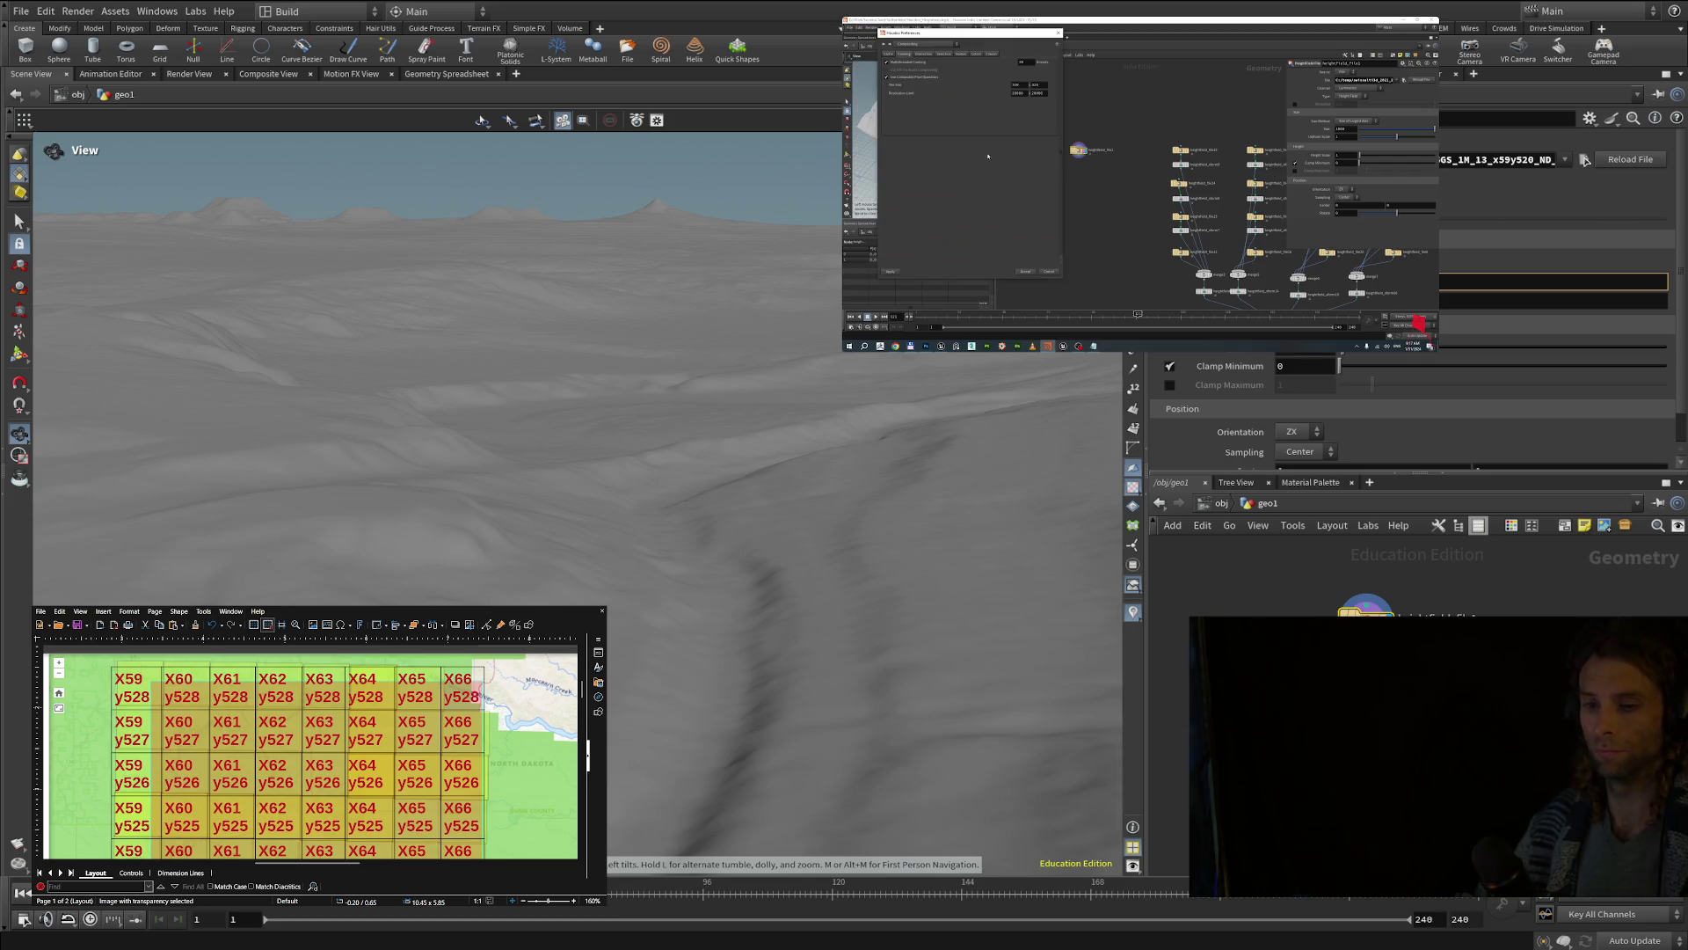
pyautogui.moveTo(628, 571)
pyautogui.mouseDown()
pyautogui.moveTo(646, 506)
pyautogui.moveTo(712, 408)
pyautogui.moveTo(683, 393)
pyautogui.moveTo(540, 400)
pyautogui.mouseUp()
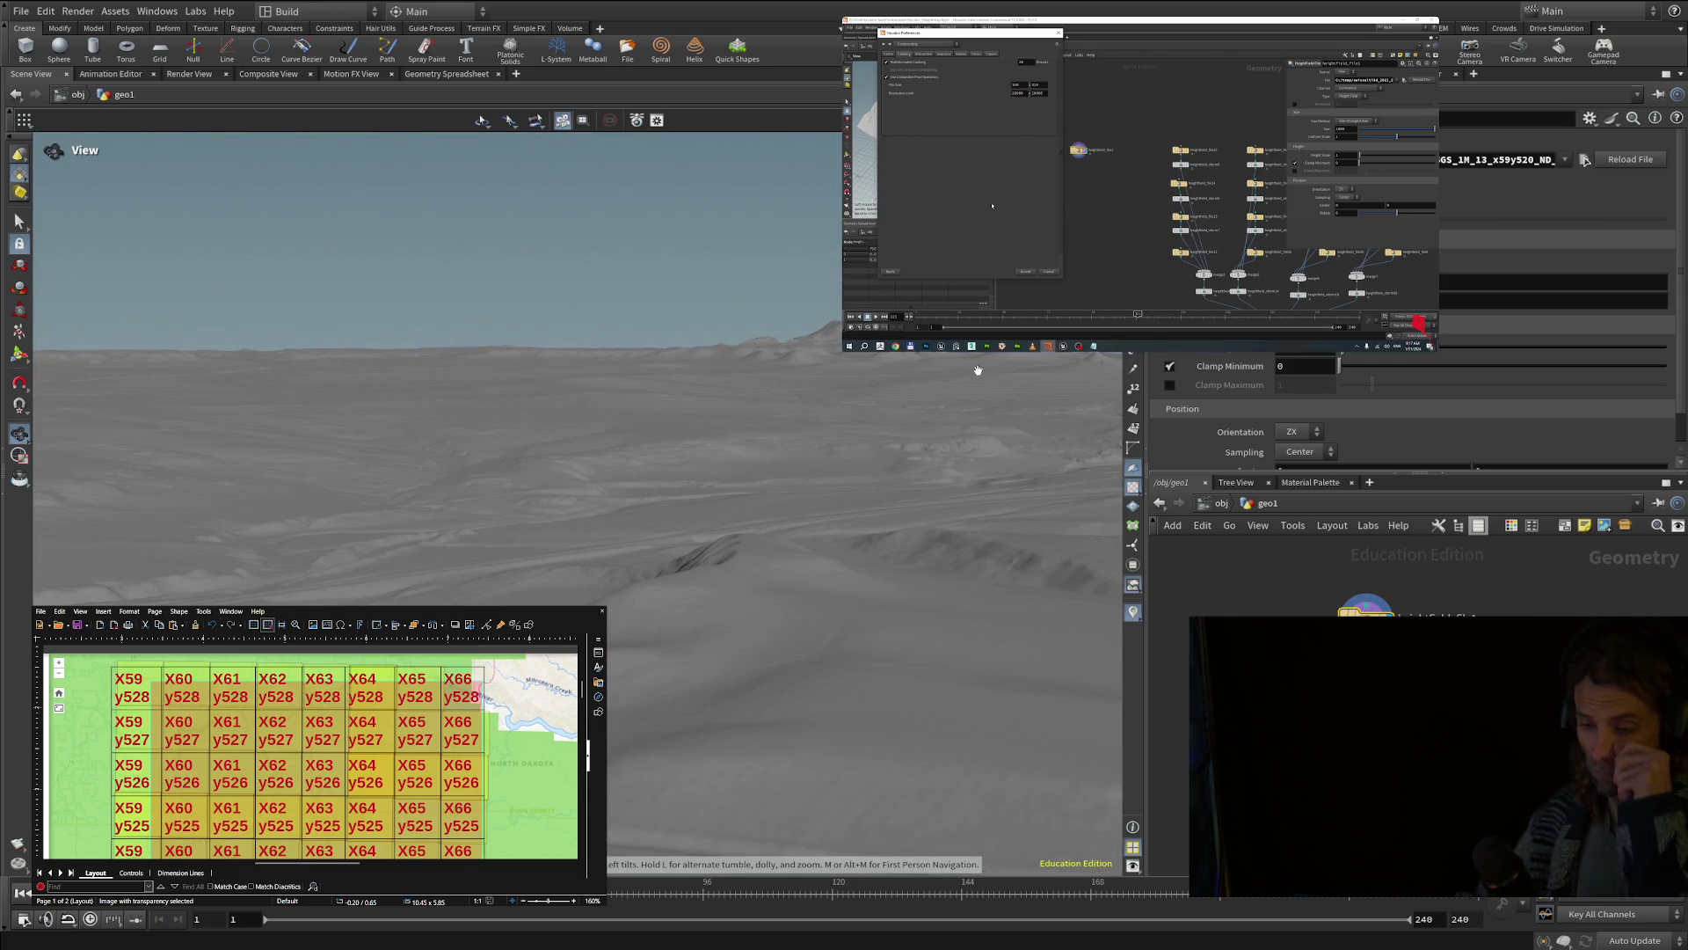
# - Resume the tutorial and tilt the view toward the flat-topped mesa on the horizon
pyautogui.click(1049, 272)
pyautogui.moveTo(1078, 151); pyautogui.dragTo(1067, 151)
pyautogui.moveTo(1123, 583)
pyautogui.mouseDown()
pyautogui.moveTo(609, 674)
pyautogui.moveTo(780, 682)
pyautogui.moveTo(820, 651)
pyautogui.moveTo(839, 656)
pyautogui.moveTo(833, 713)
pyautogui.mouseUp()
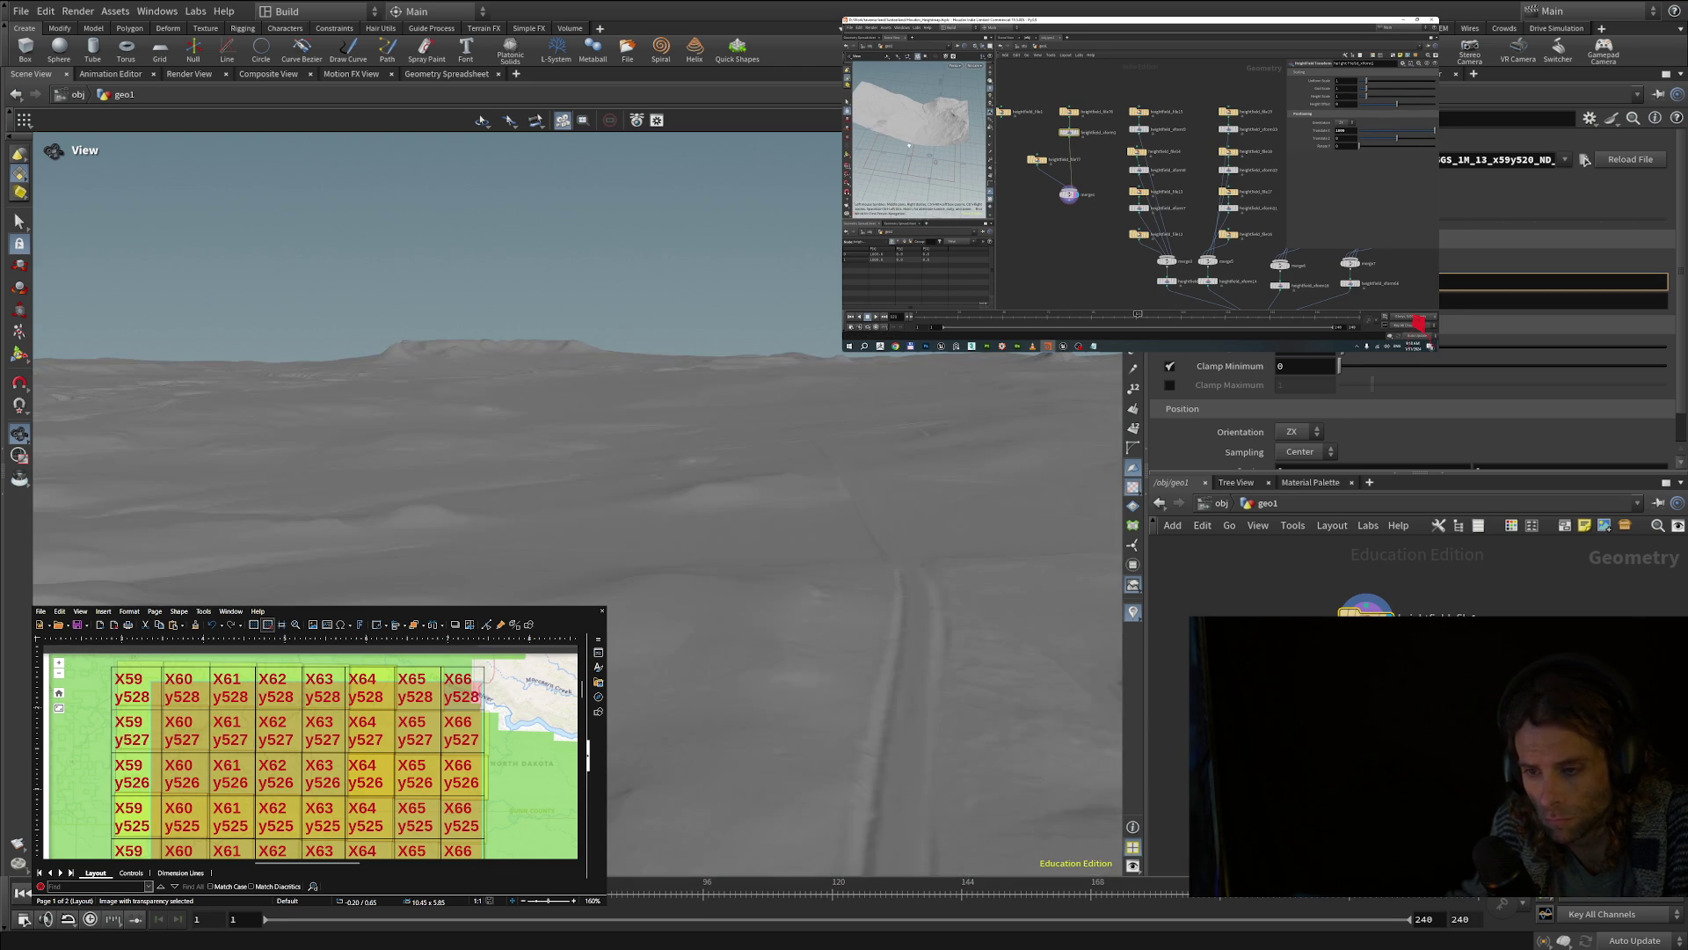
# - Tilt the camera to lower the horizon onto the long ridge line
pyautogui.moveTo(867, 441)
pyautogui.mouseDown()
pyautogui.moveTo(810, 667)
pyautogui.moveTo(844, 528)
pyautogui.mouseUp()
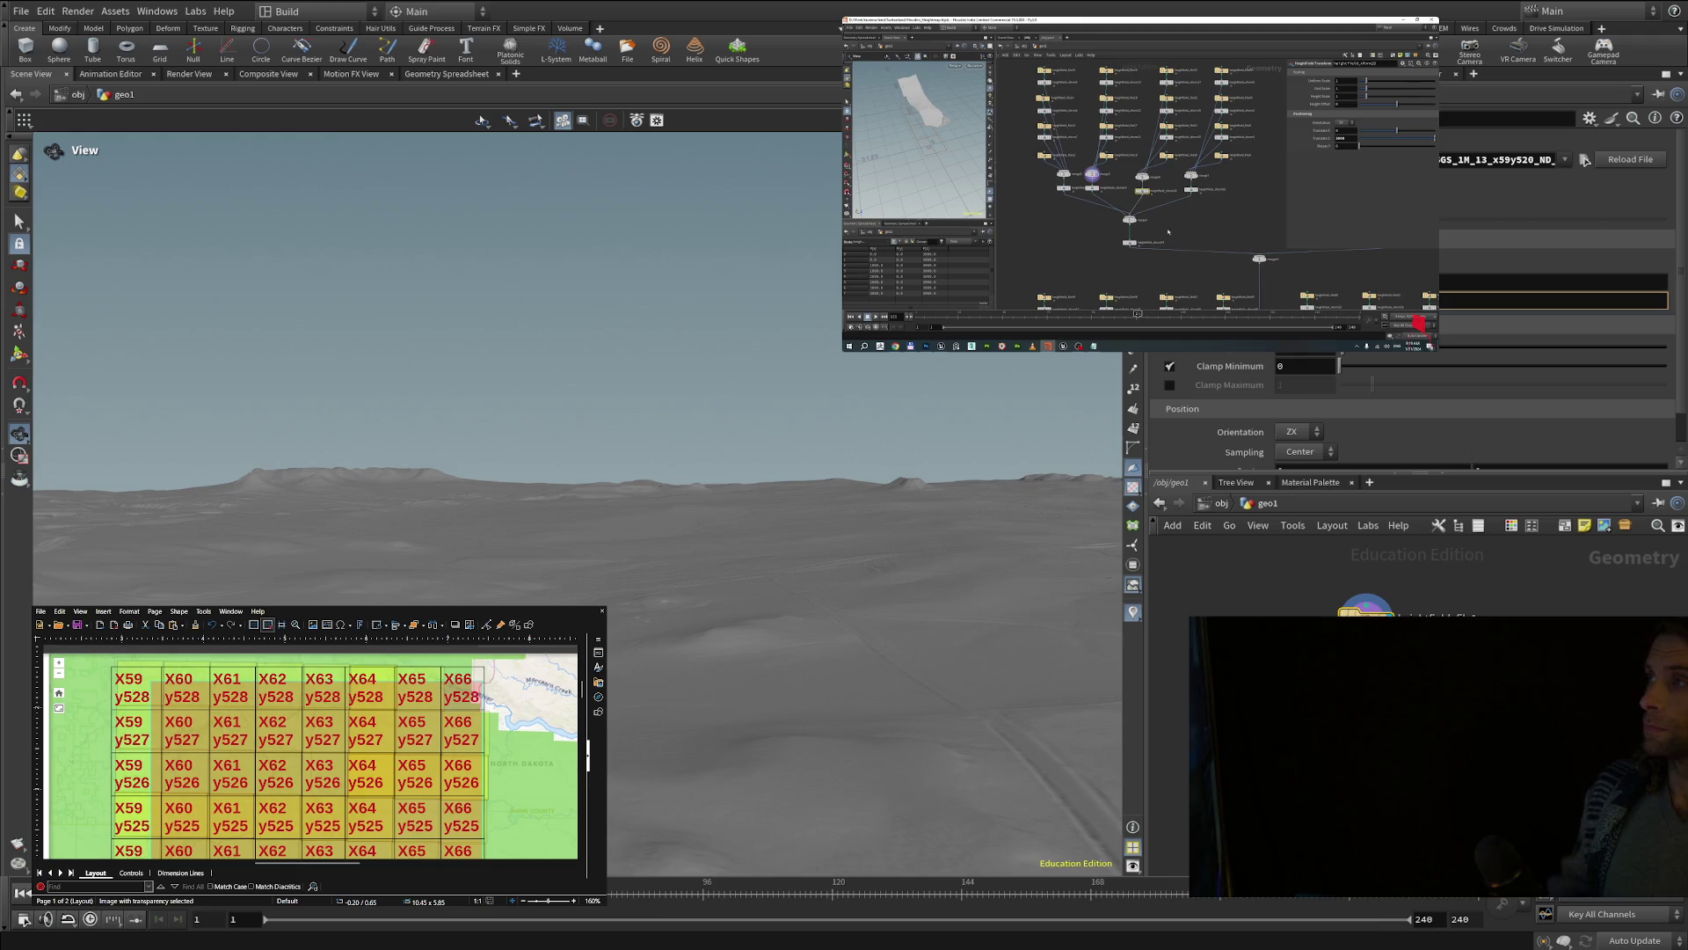
# - Pause the picture-in-picture tutorial video
pyautogui.moveTo(1138, 223)
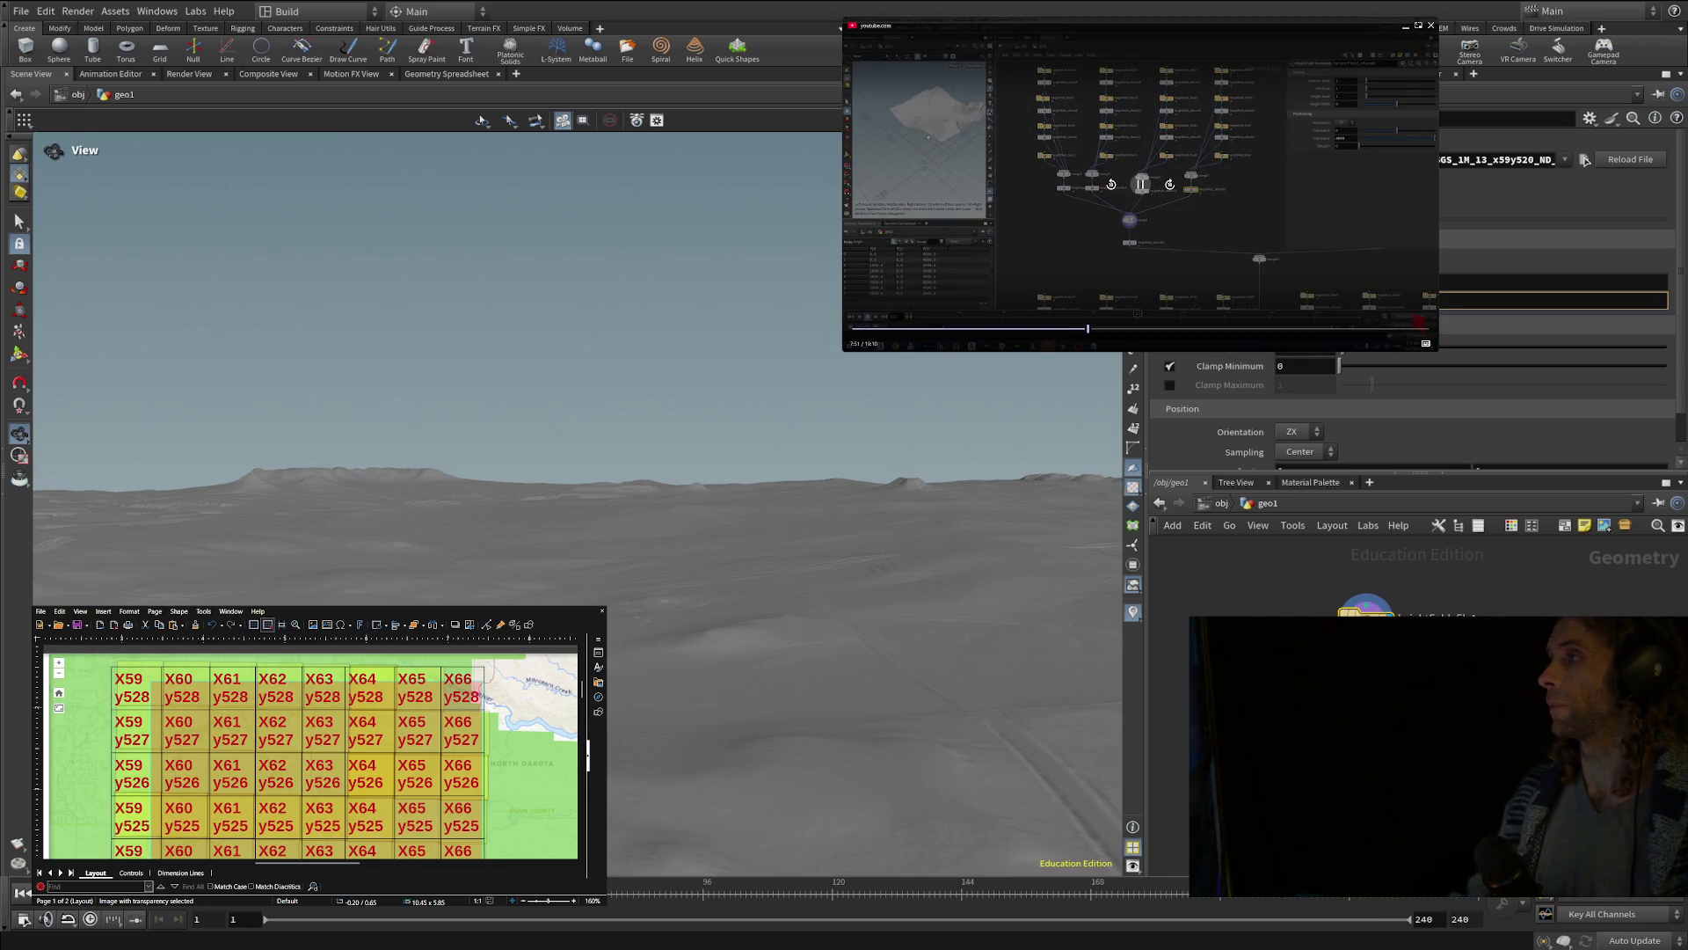
pyautogui.click(1139, 189)
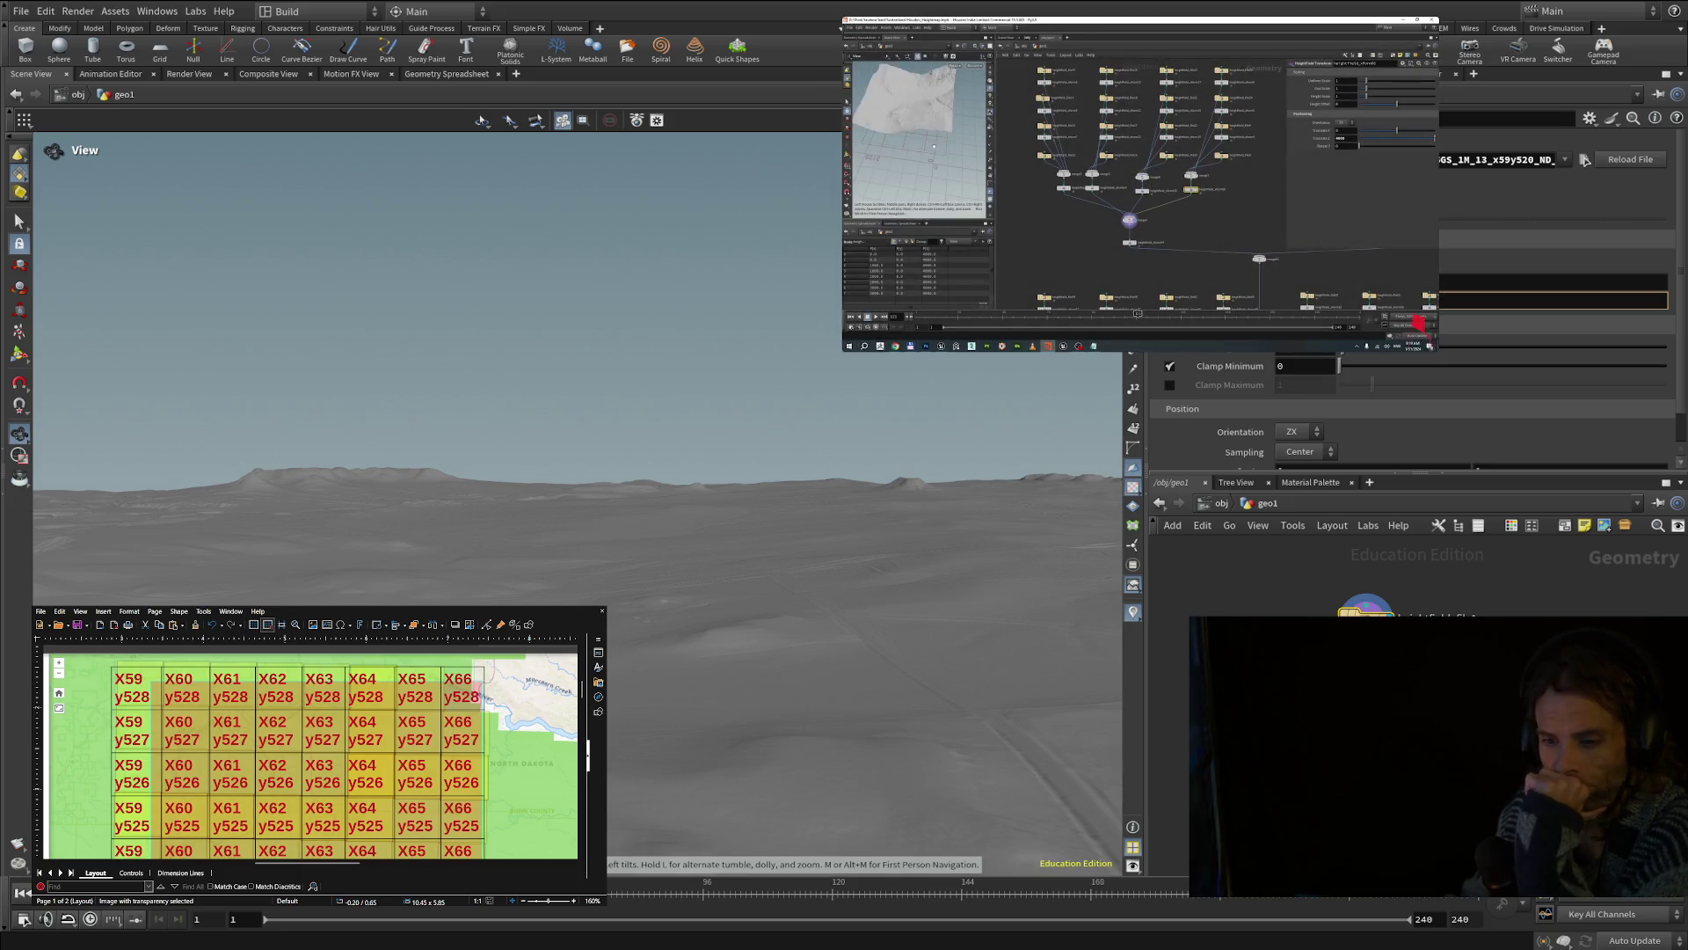
# - Tilt the view onto the terrain ground and save the scene as NDFULLMAP.hipnc
pyautogui.scroll(10, 598, 528)
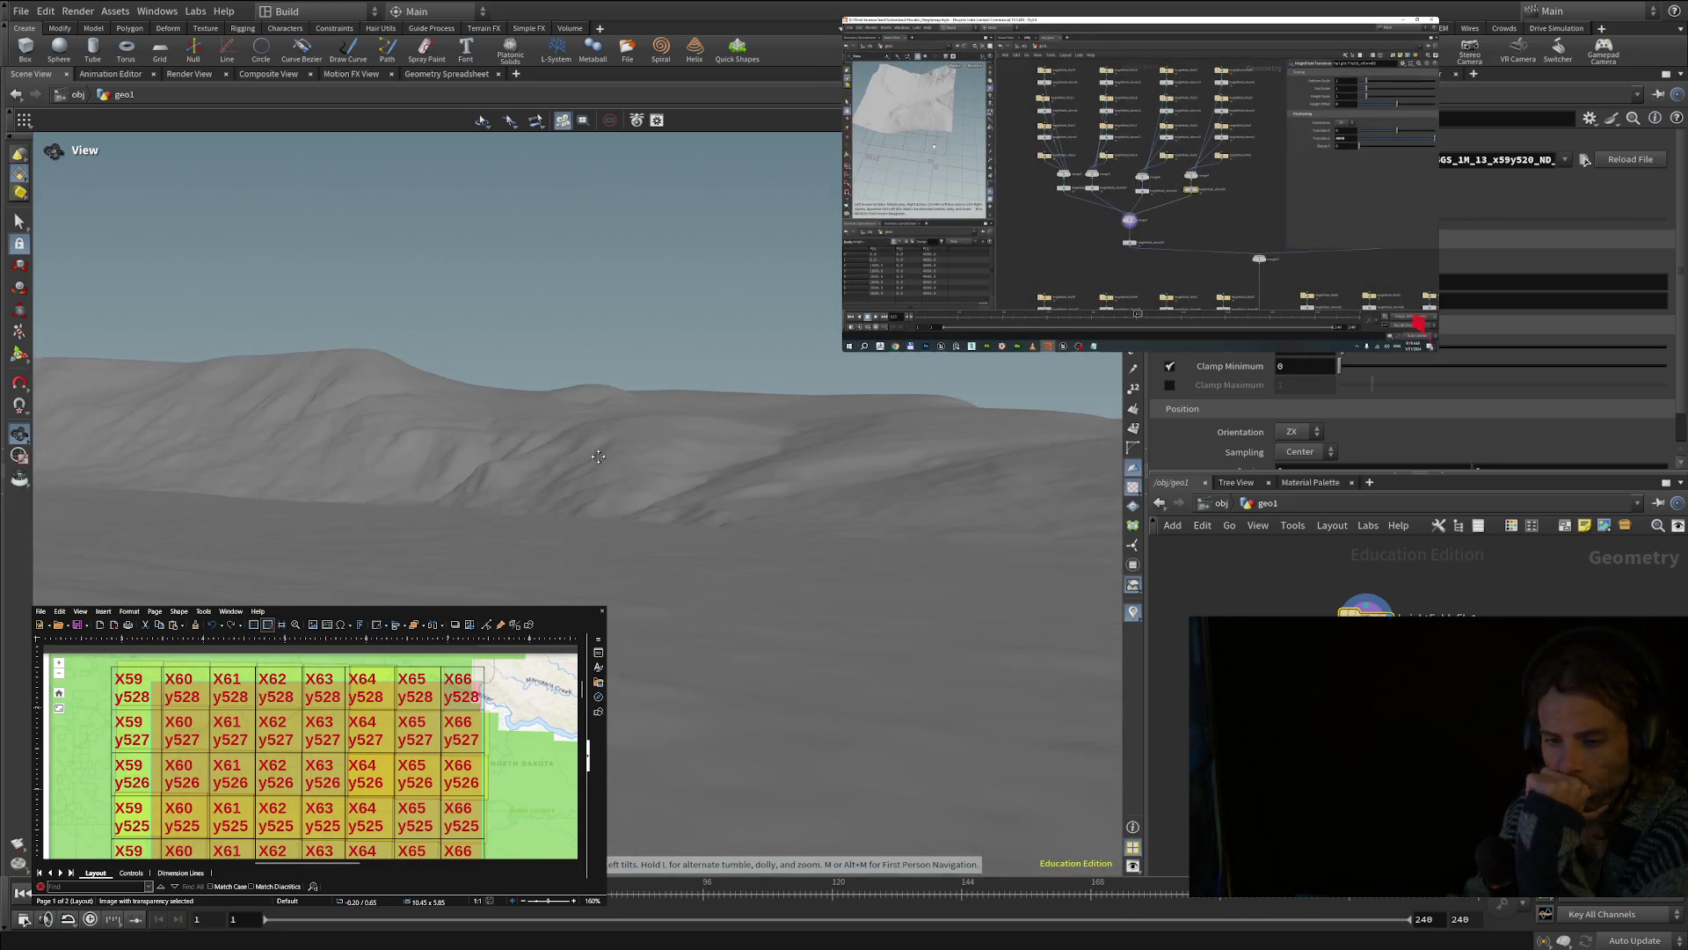
pyautogui.moveTo(580, 507)
pyautogui.mouseDown()
pyautogui.moveTo(689, 610)
pyautogui.moveTo(724, 557)
pyautogui.mouseUp()
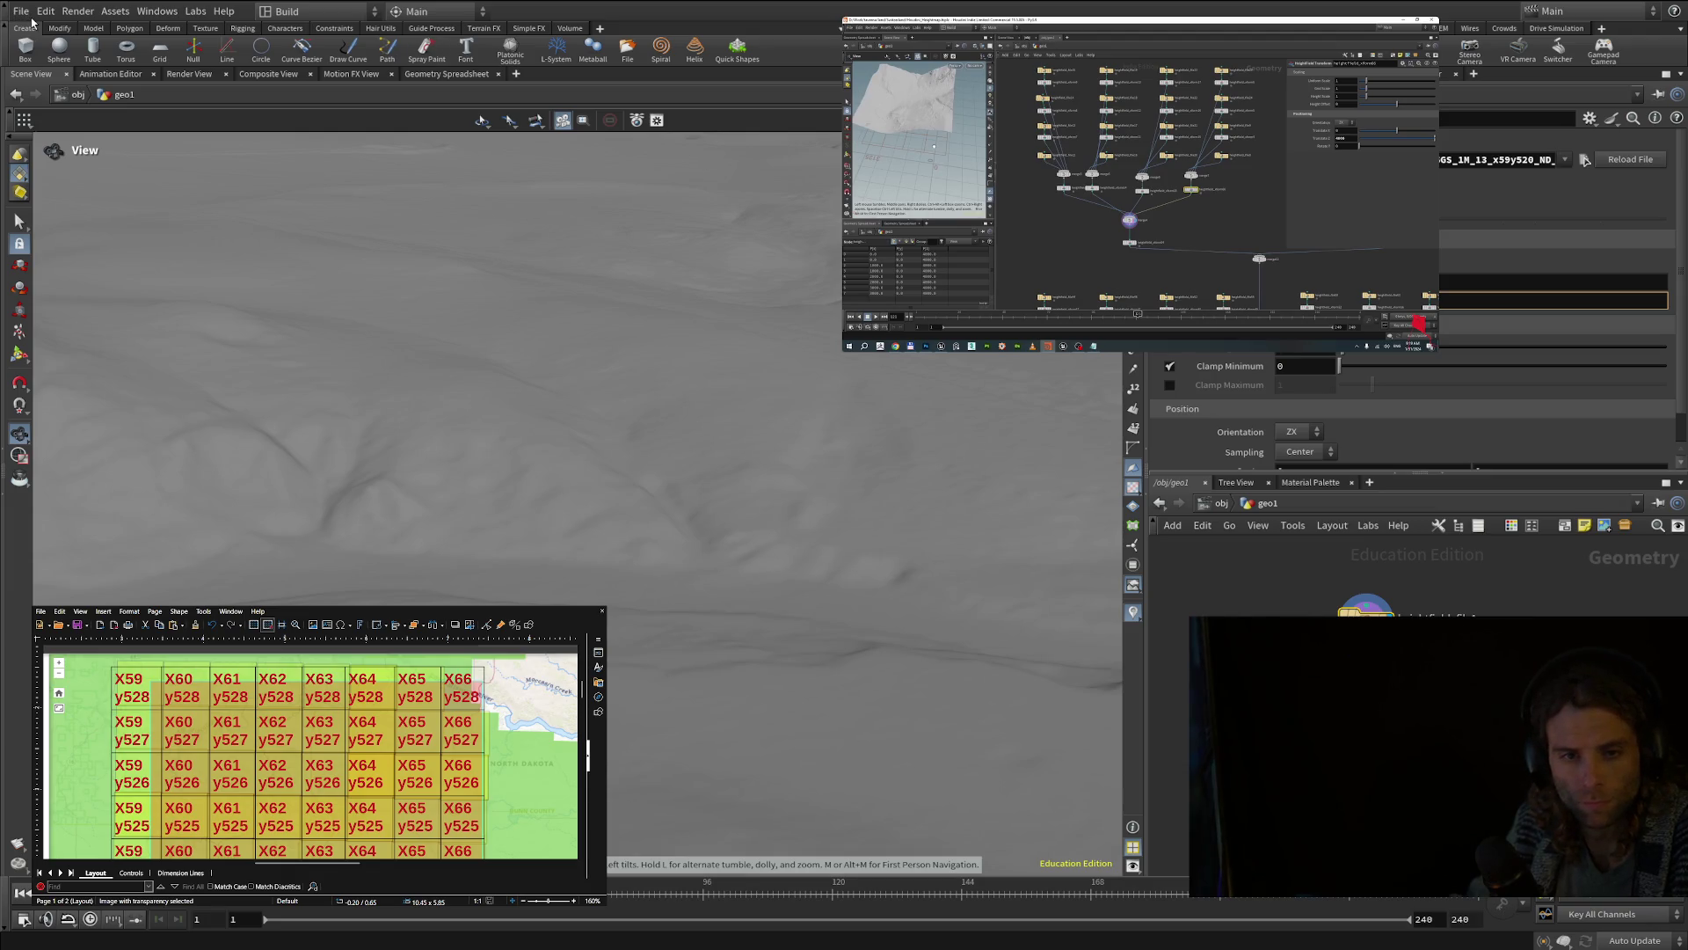
pyautogui.click(41, 153)
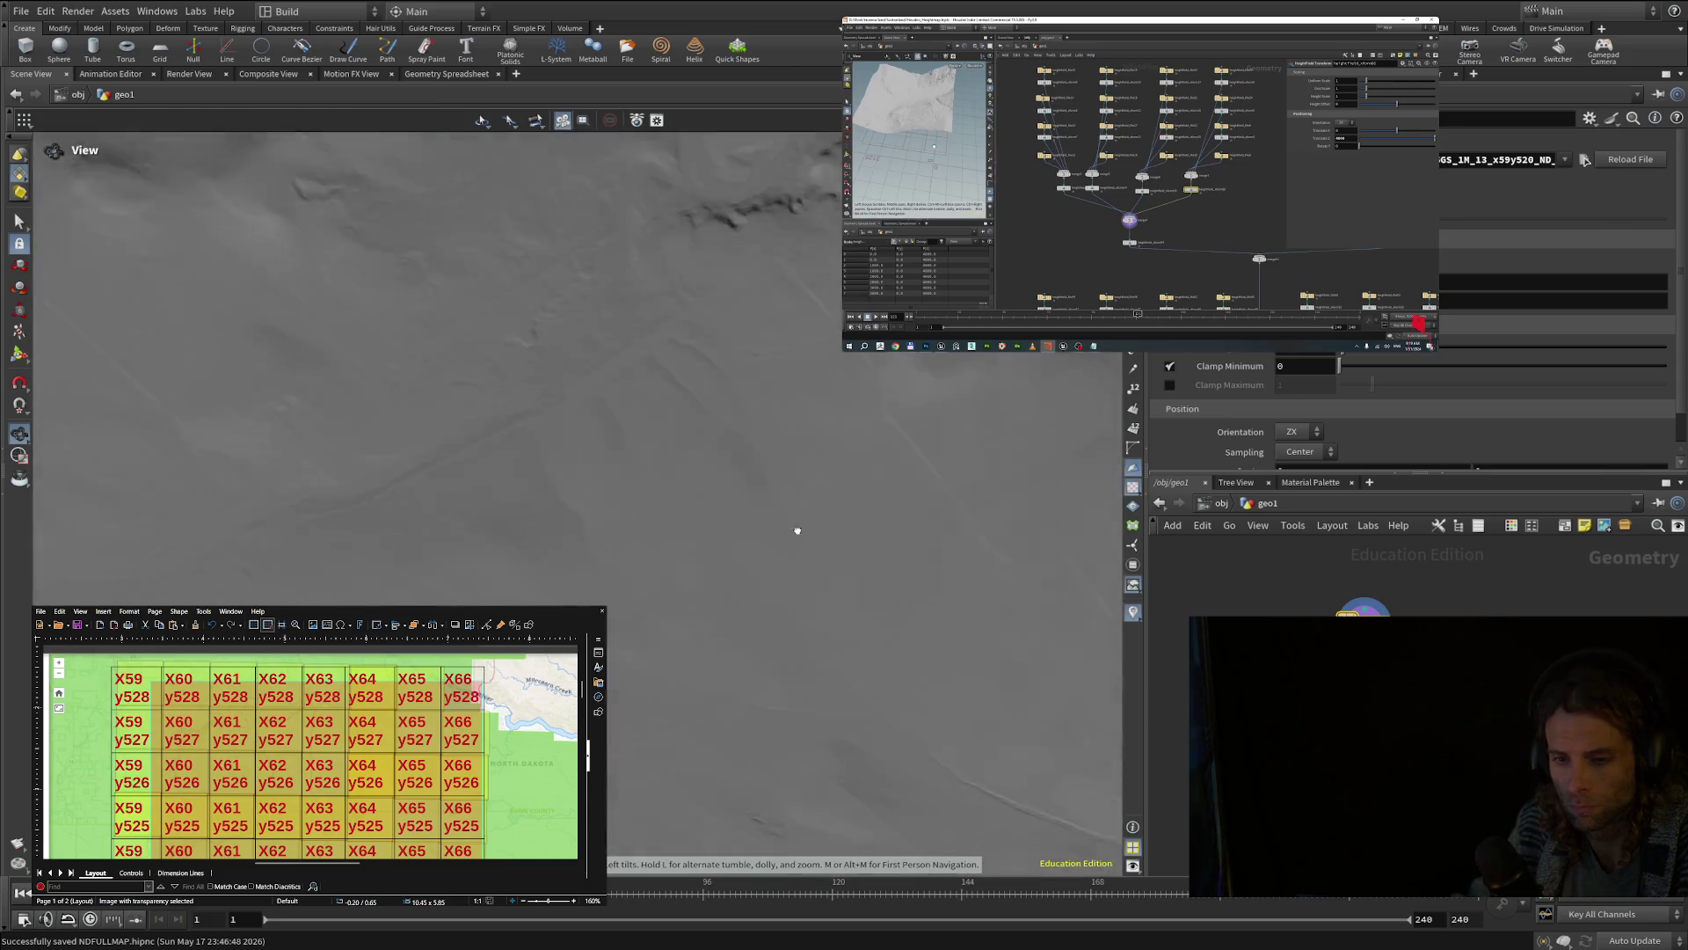
# - Tumble around the ridges to look at the terrain plane from nearly above
pyautogui.moveTo(797, 531); pyautogui.dragTo(768, 397)
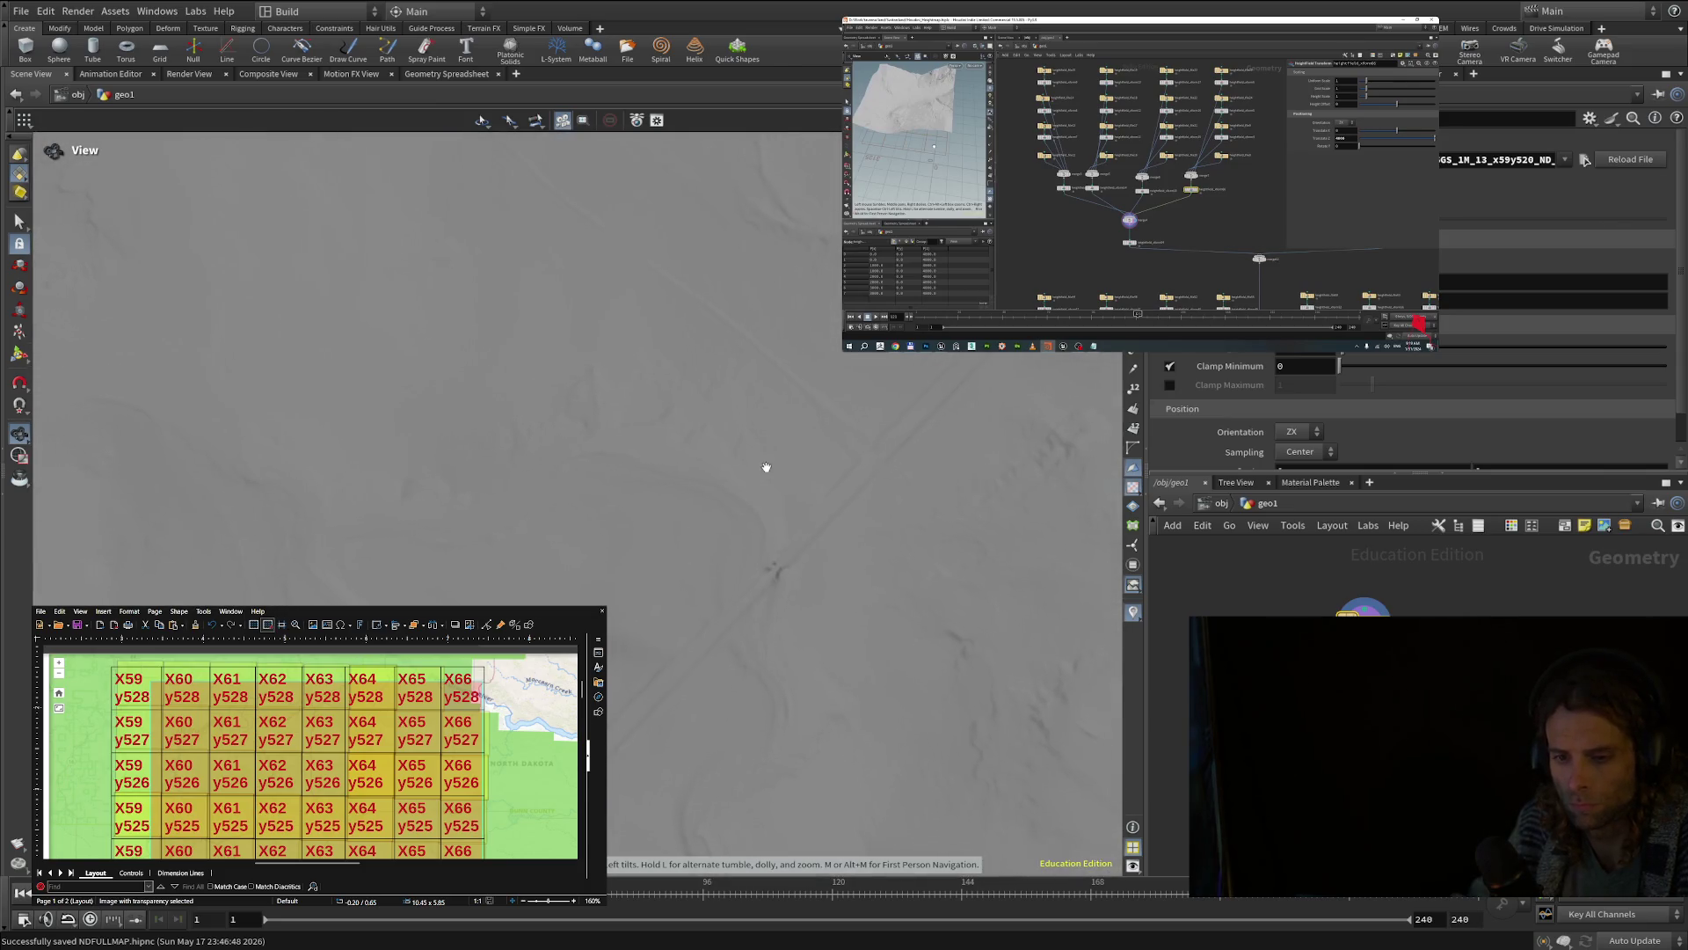
pyautogui.moveTo(765, 380)
pyautogui.mouseDown()
pyautogui.moveTo(780, 305)
pyautogui.moveTo(931, 463)
pyautogui.moveTo(673, 597)
pyautogui.mouseUp()
pyautogui.scroll(-5, 652, 537)
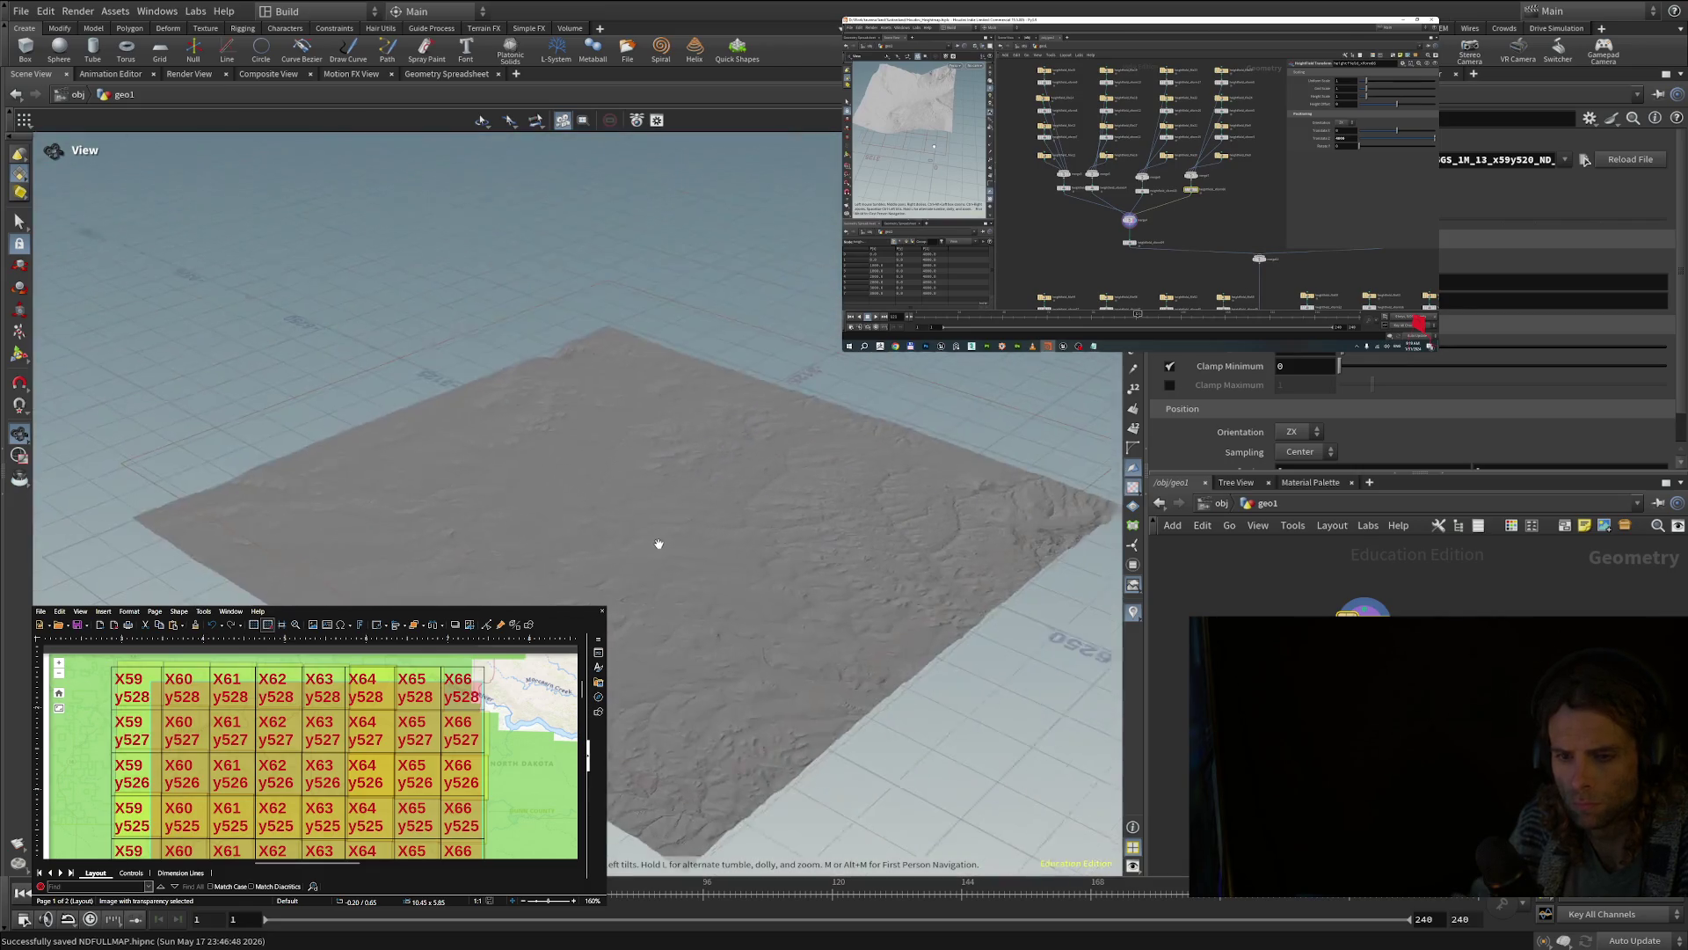
pyautogui.scroll(5, 707, 667)
pyautogui.moveTo(707, 668)
pyautogui.mouseDown()
pyautogui.moveTo(784, 671)
pyautogui.moveTo(784, 727)
pyautogui.moveTo(802, 728)
pyautogui.moveTo(795, 682)
pyautogui.moveTo(780, 670)
pyautogui.moveTo(773, 694)
pyautogui.moveTo(773, 678)
pyautogui.moveTo(814, 501)
pyautogui.moveTo(803, 483)
pyautogui.moveTo(1028, 565)
pyautogui.moveTo(1065, 596)
pyautogui.moveTo(915, 487)
pyautogui.moveTo(730, 553)
pyautogui.moveTo(879, 618)
pyautogui.moveTo(810, 625)
pyautogui.moveTo(867, 588)
pyautogui.moveTo(859, 622)
pyautogui.moveTo(743, 626)
pyautogui.mouseUp()
pyautogui.scroll(-4, 772, 684)
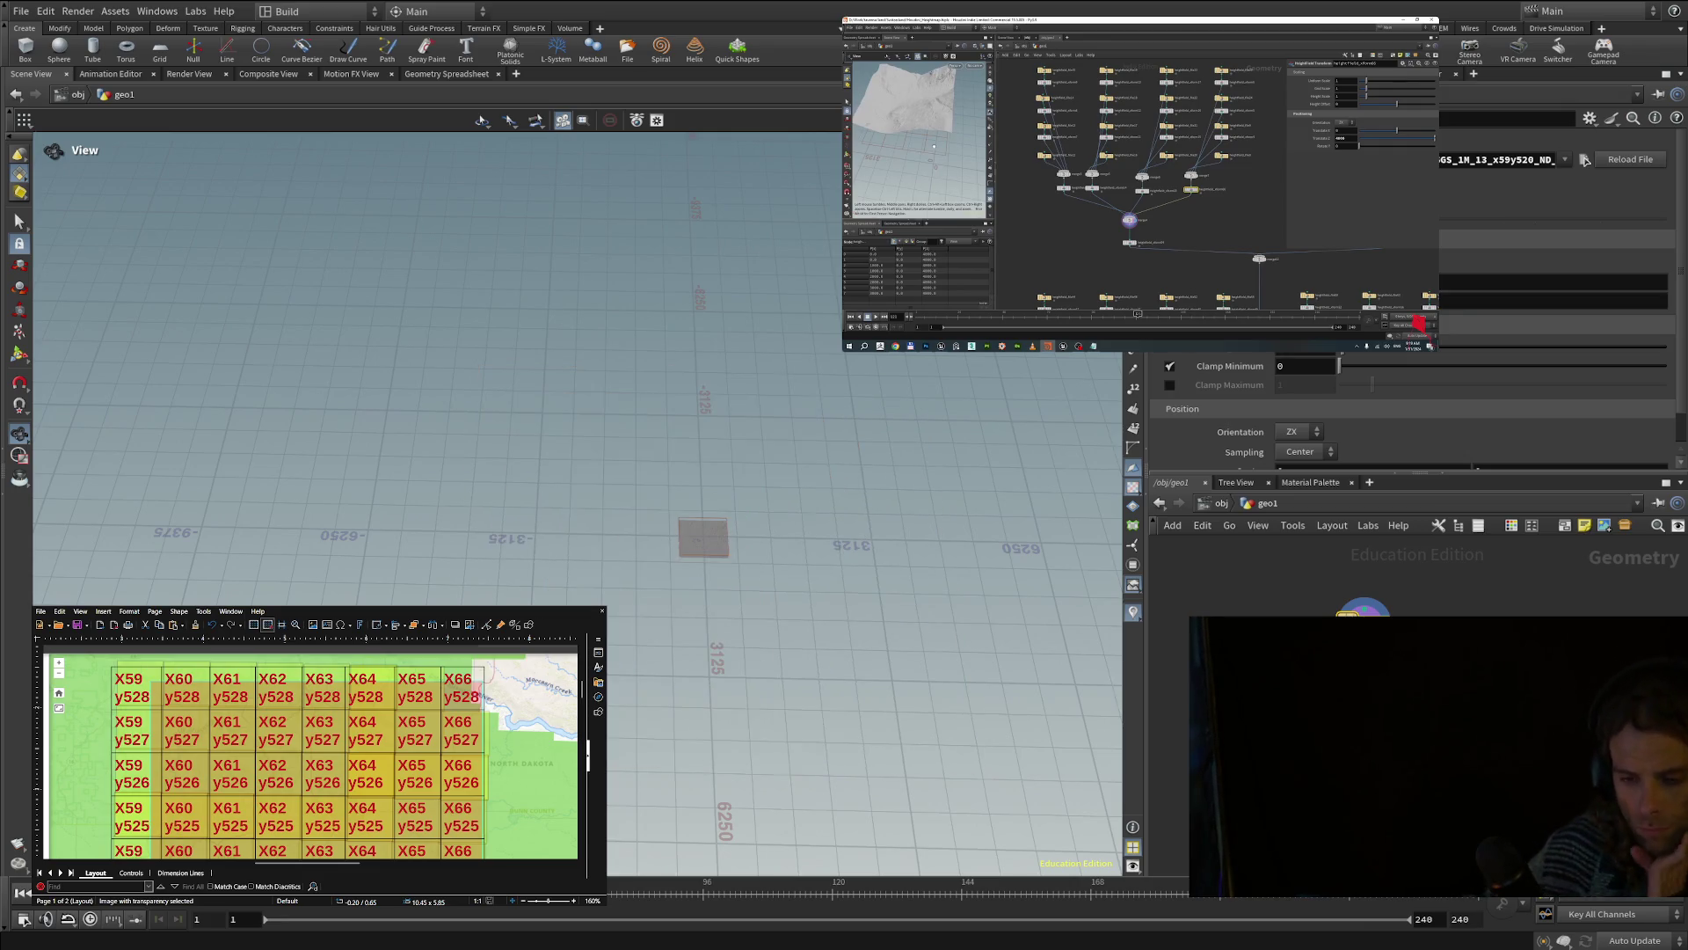
# - Zoom out and back in on the tile's grid coverage, then swap viewport and parameter panes
pyautogui.scroll(3, 734, 545)
pyautogui.scroll(6, 674, 536)
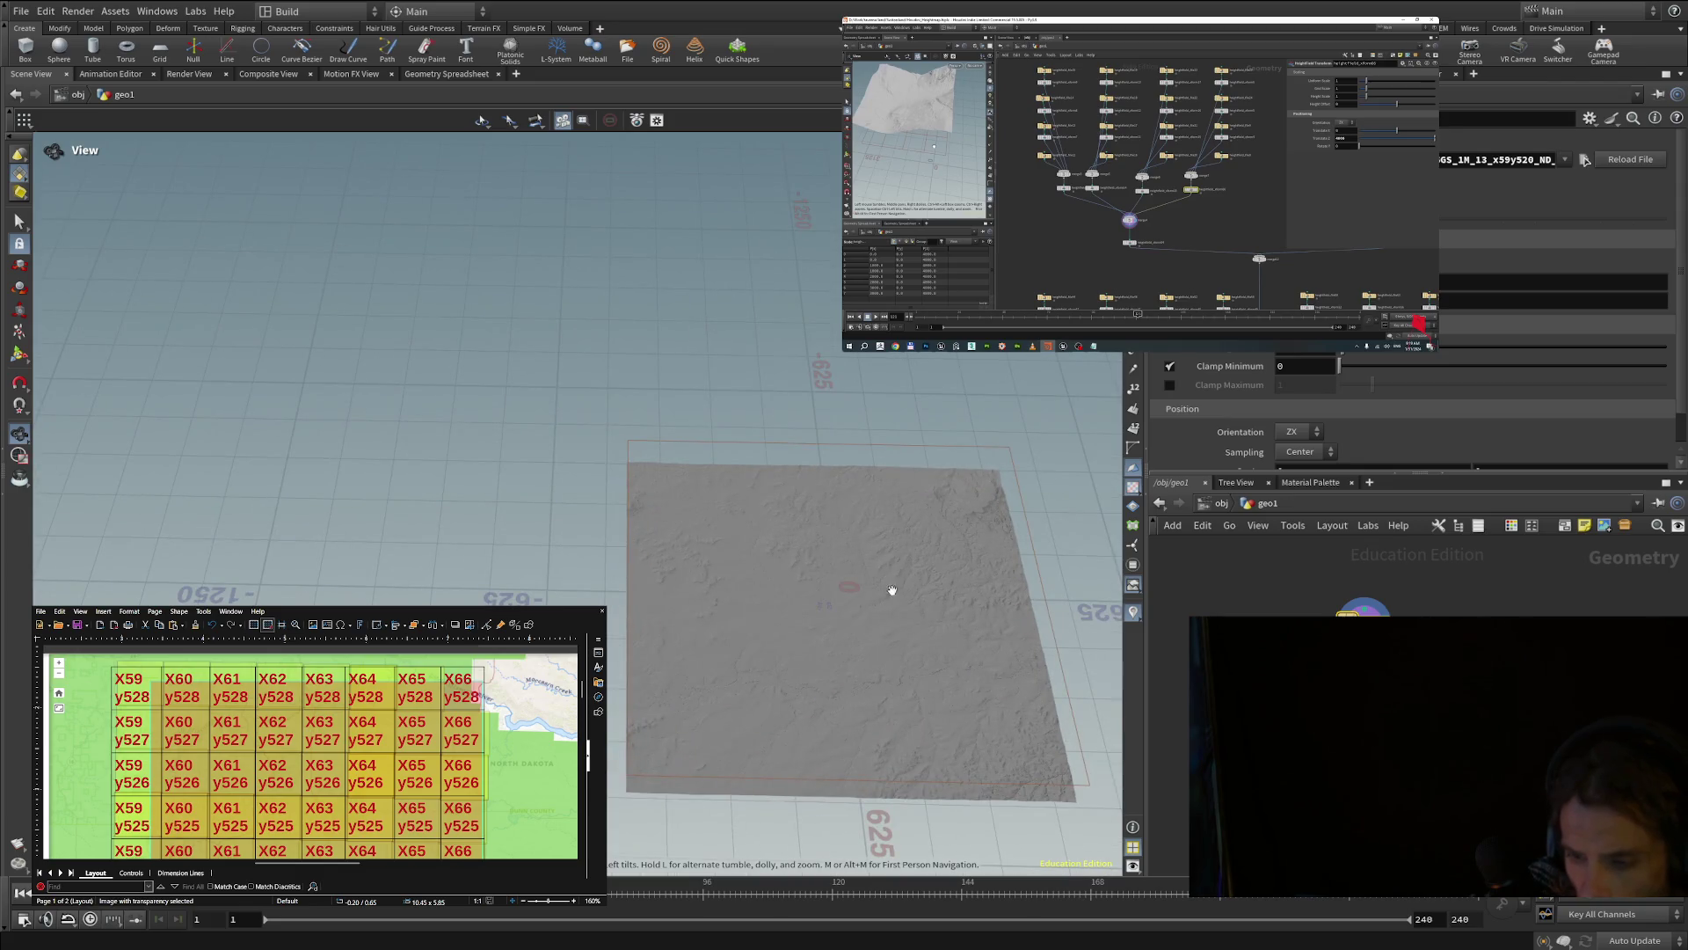
pyautogui.scroll(5, 703, 452)
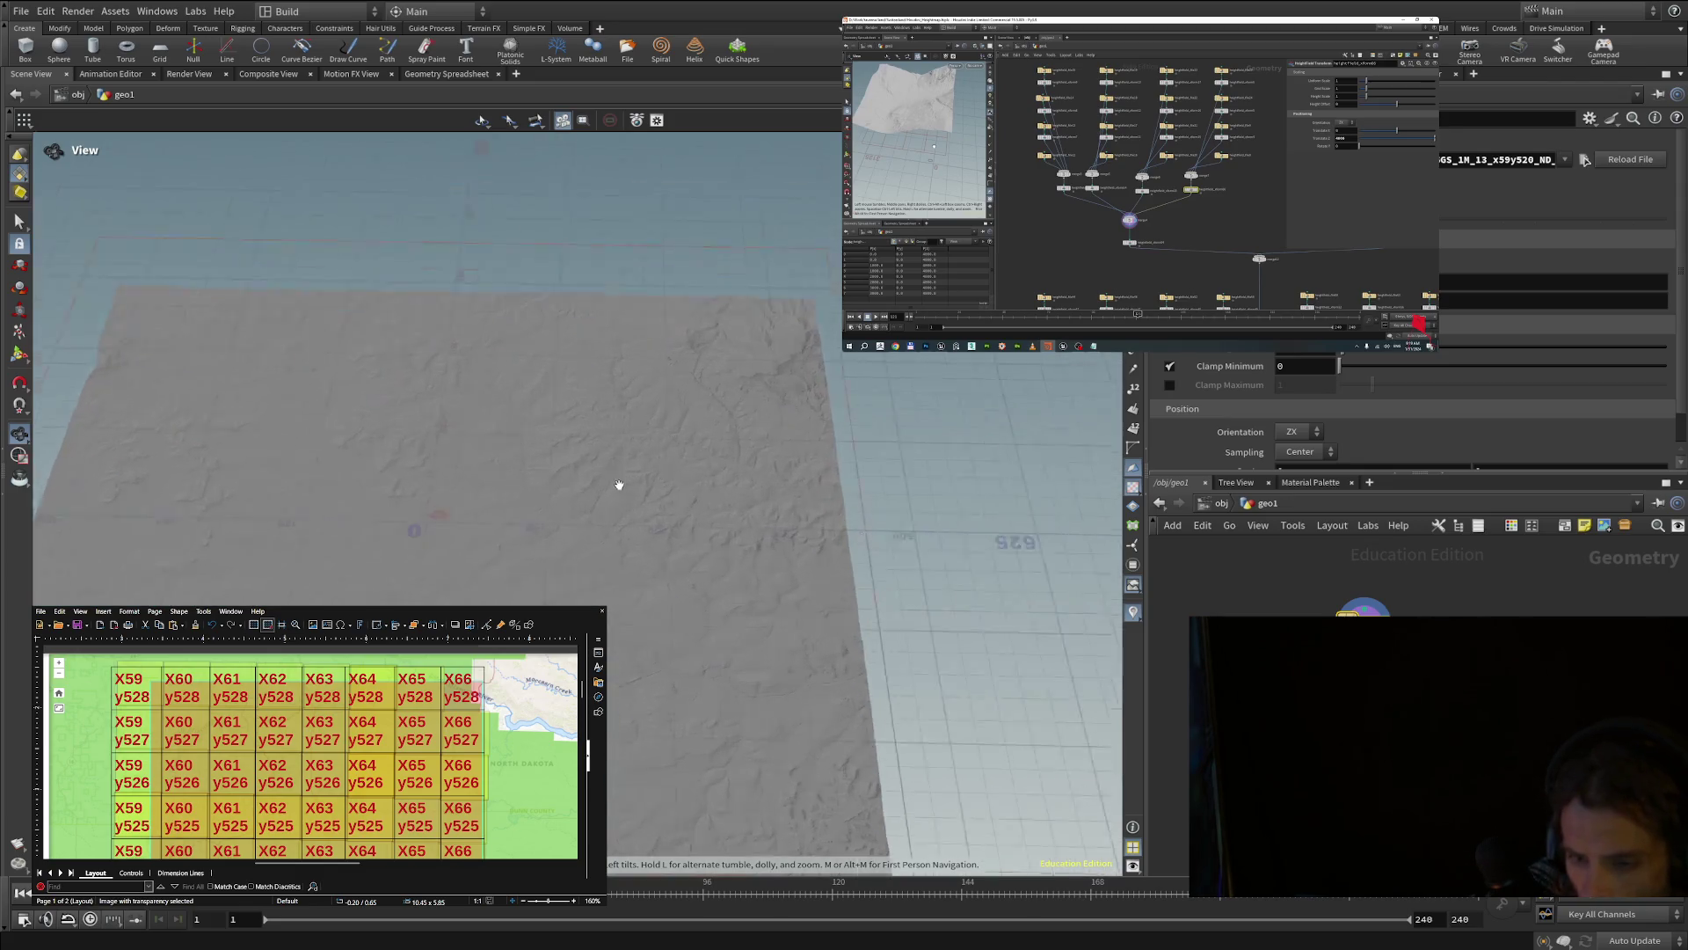
pyautogui.scroll(-3, 606, 488)
pyautogui.scroll(-8, 606, 489)
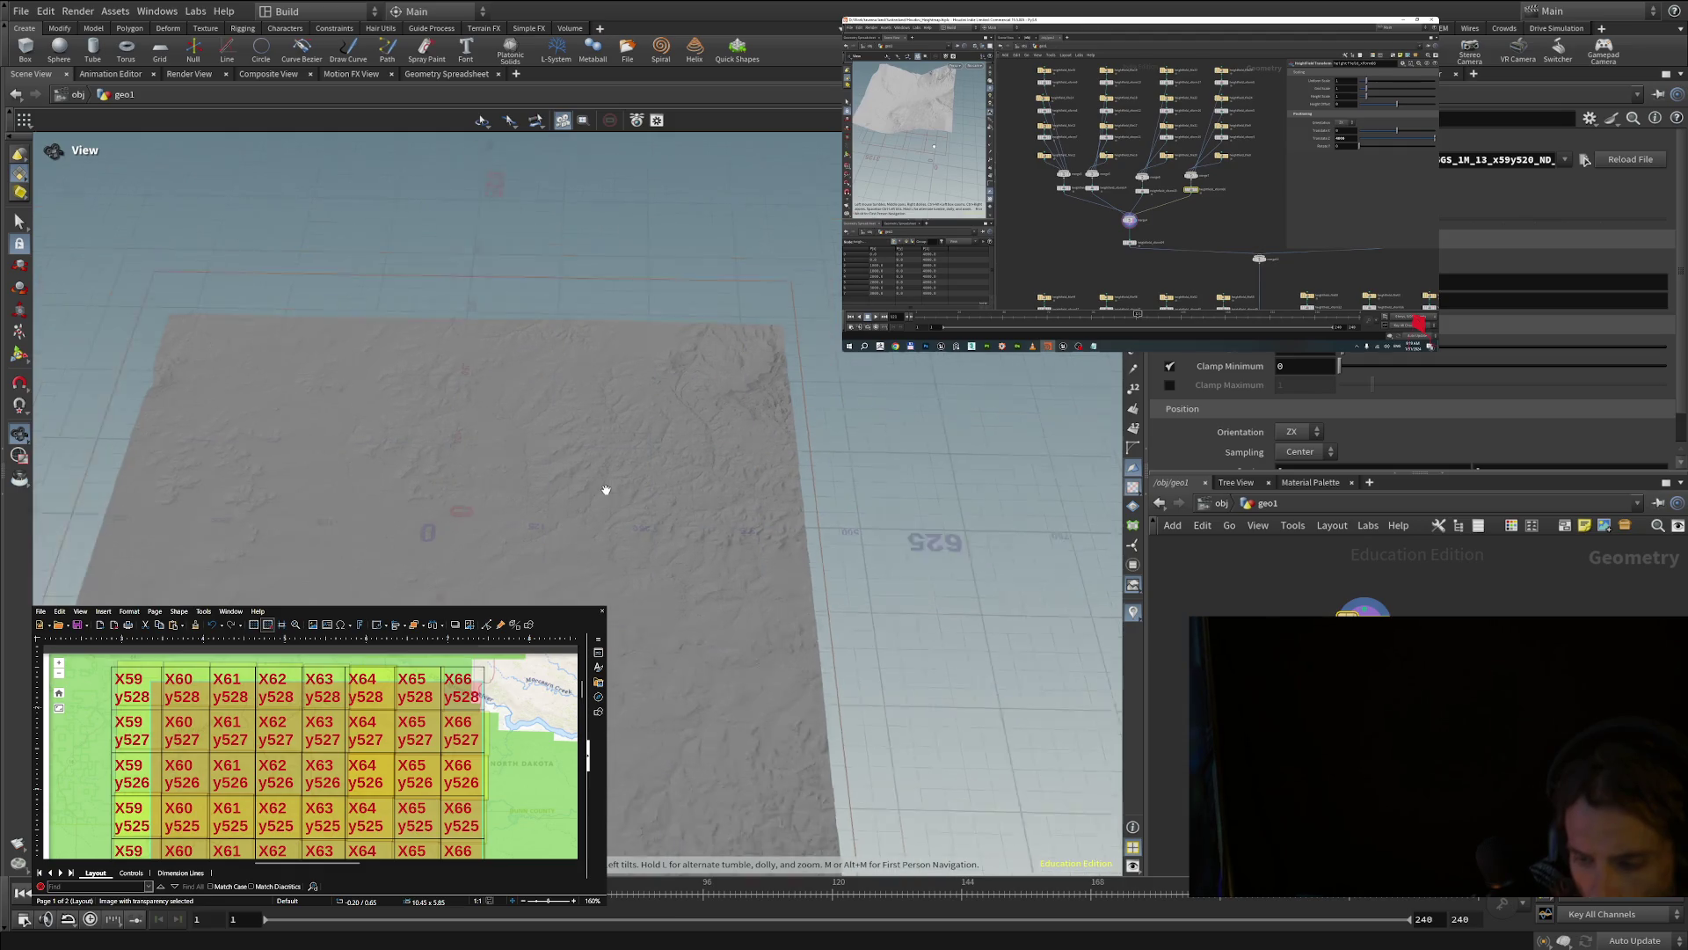
pyautogui.scroll(2, 606, 491)
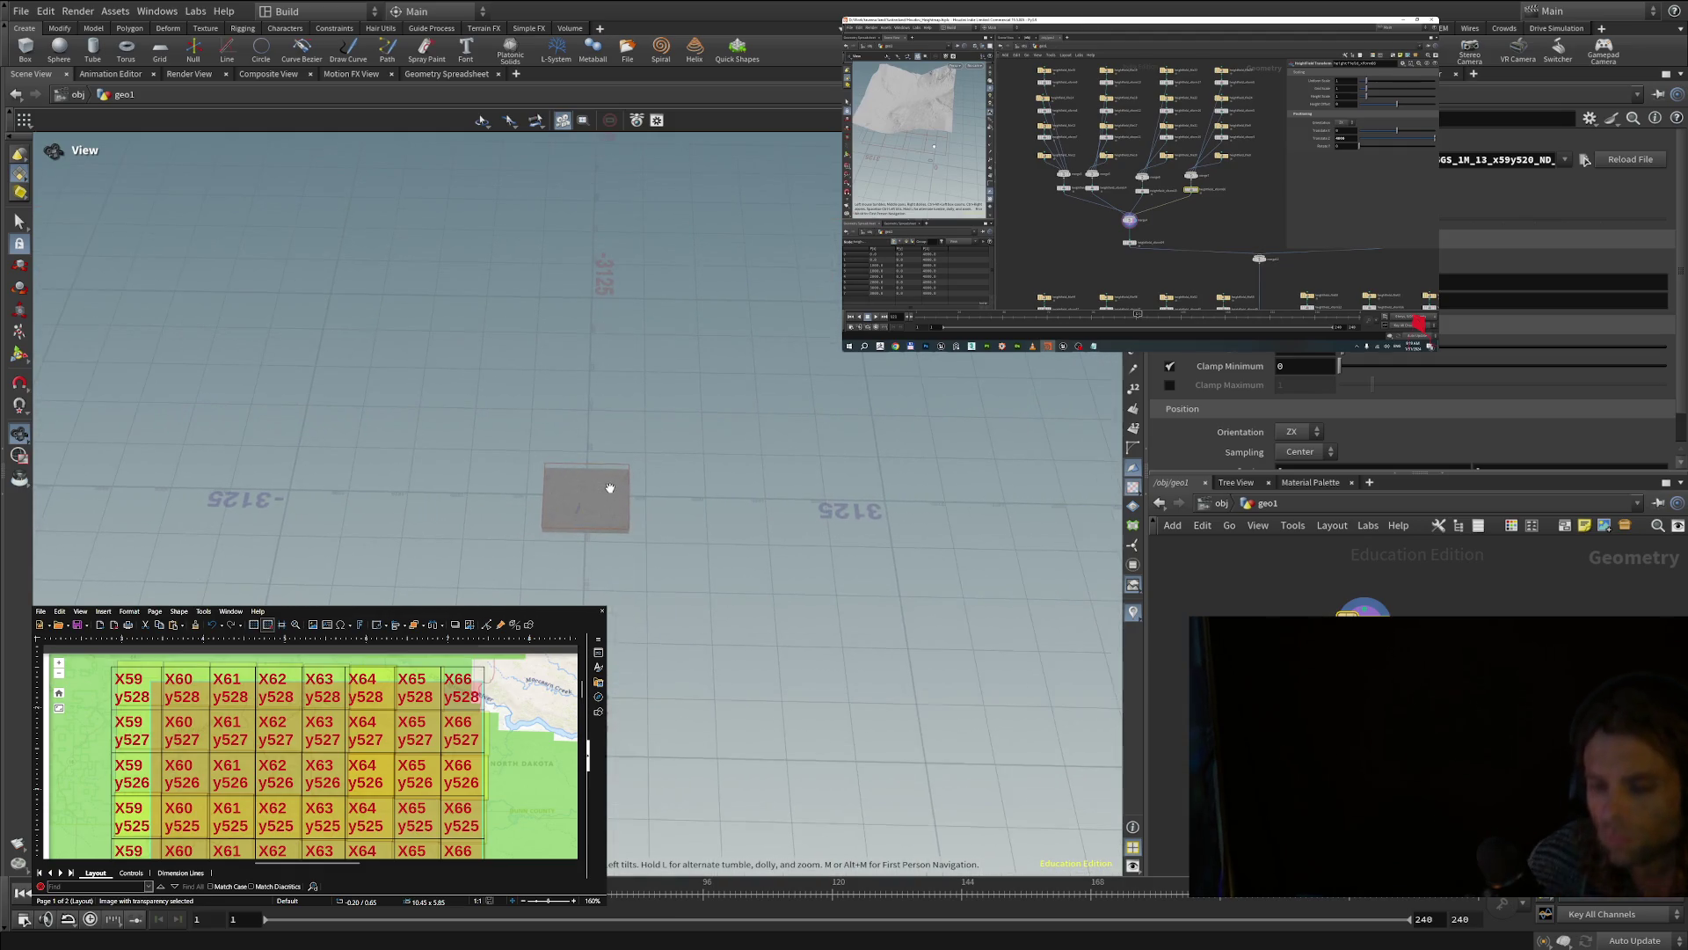
pyautogui.scroll(5, 611, 489)
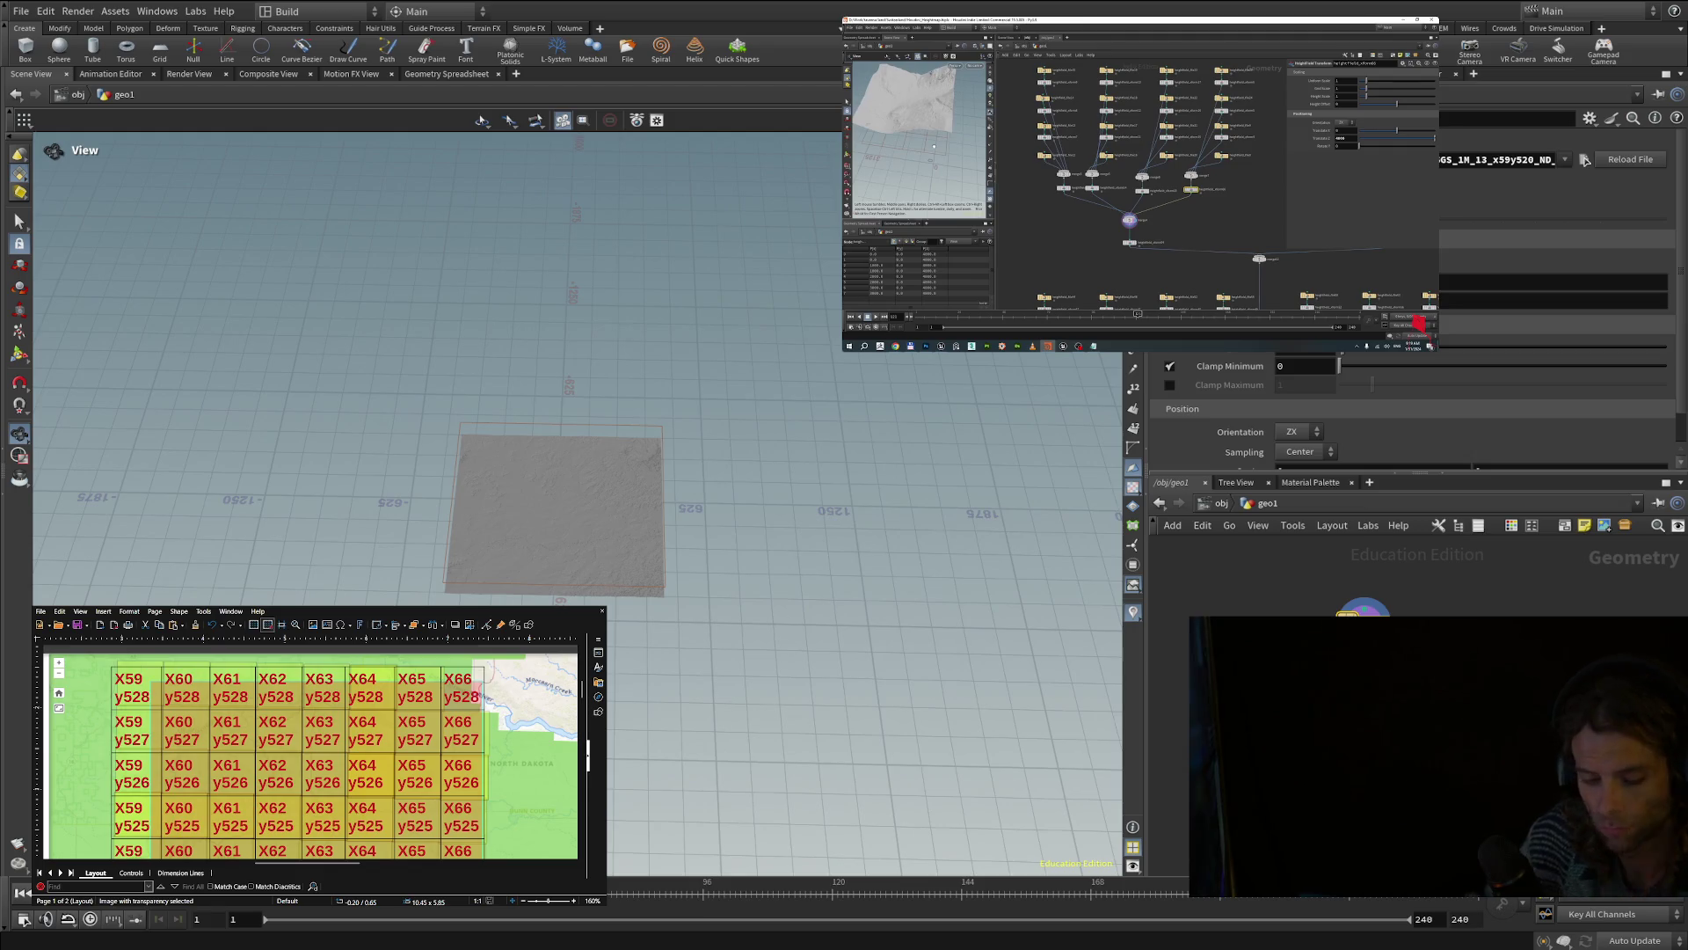
pyautogui.click(1144, 478)
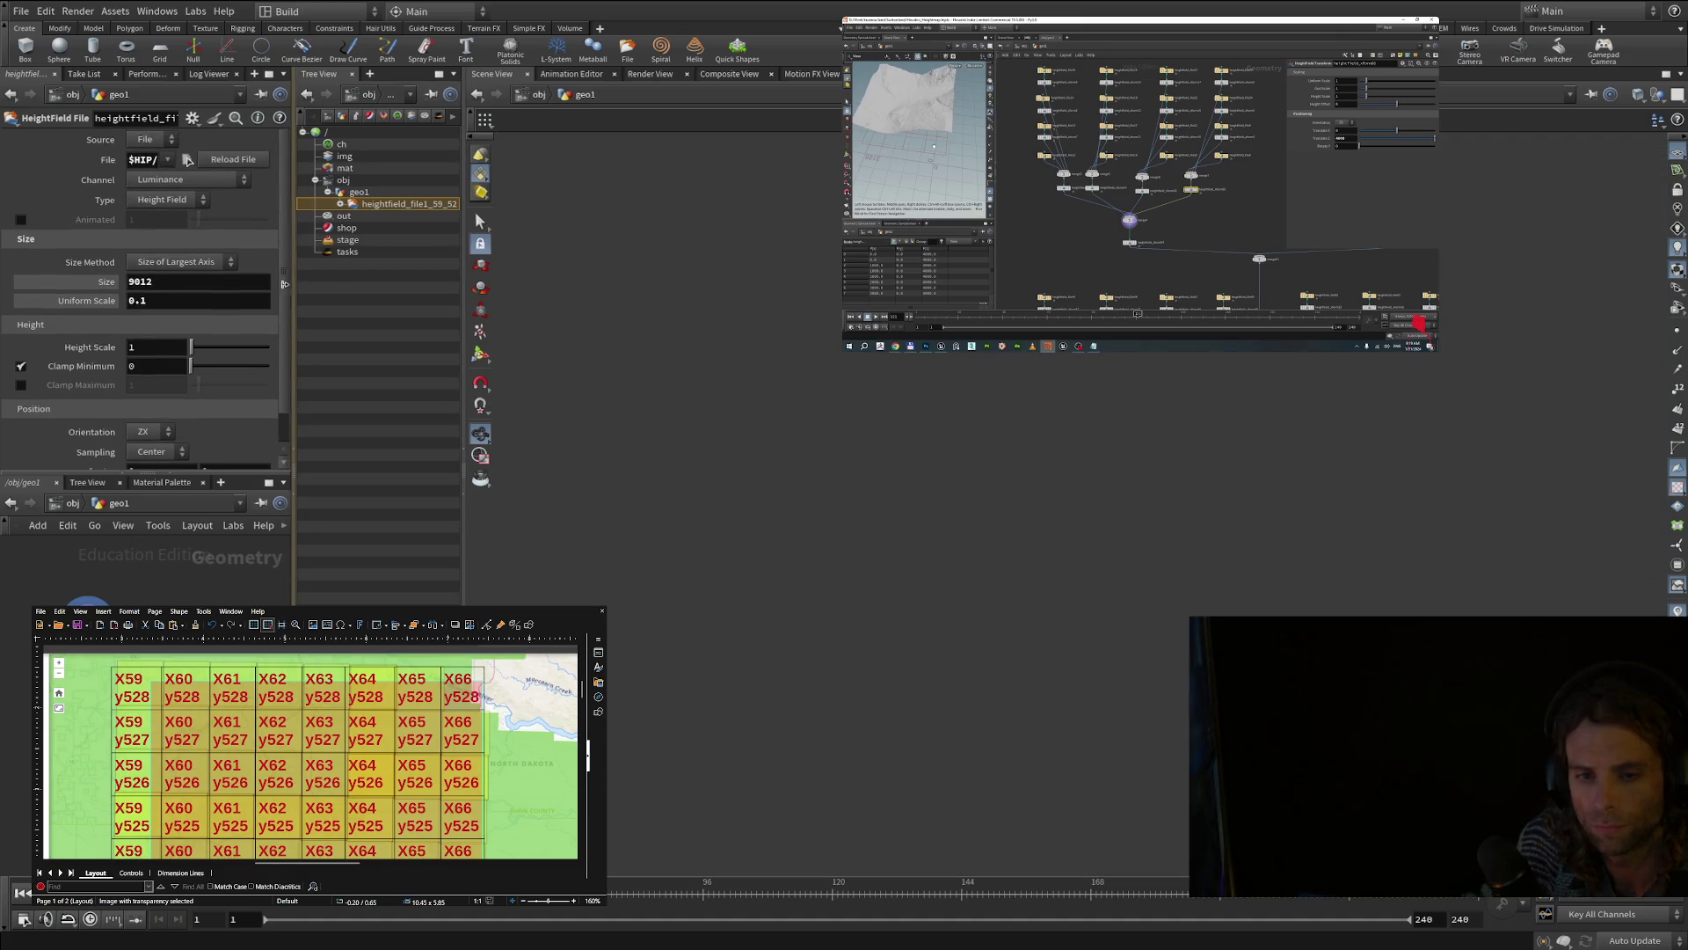
# - Widen the parameter and network panes, go up to /obj, and close the geo1 parameters
pyautogui.moveTo(291, 188)
pyautogui.mouseDown()
pyautogui.moveTo(835, 343)
pyautogui.moveTo(358, 422)
pyautogui.moveTo(618, 502)
pyautogui.mouseUp()
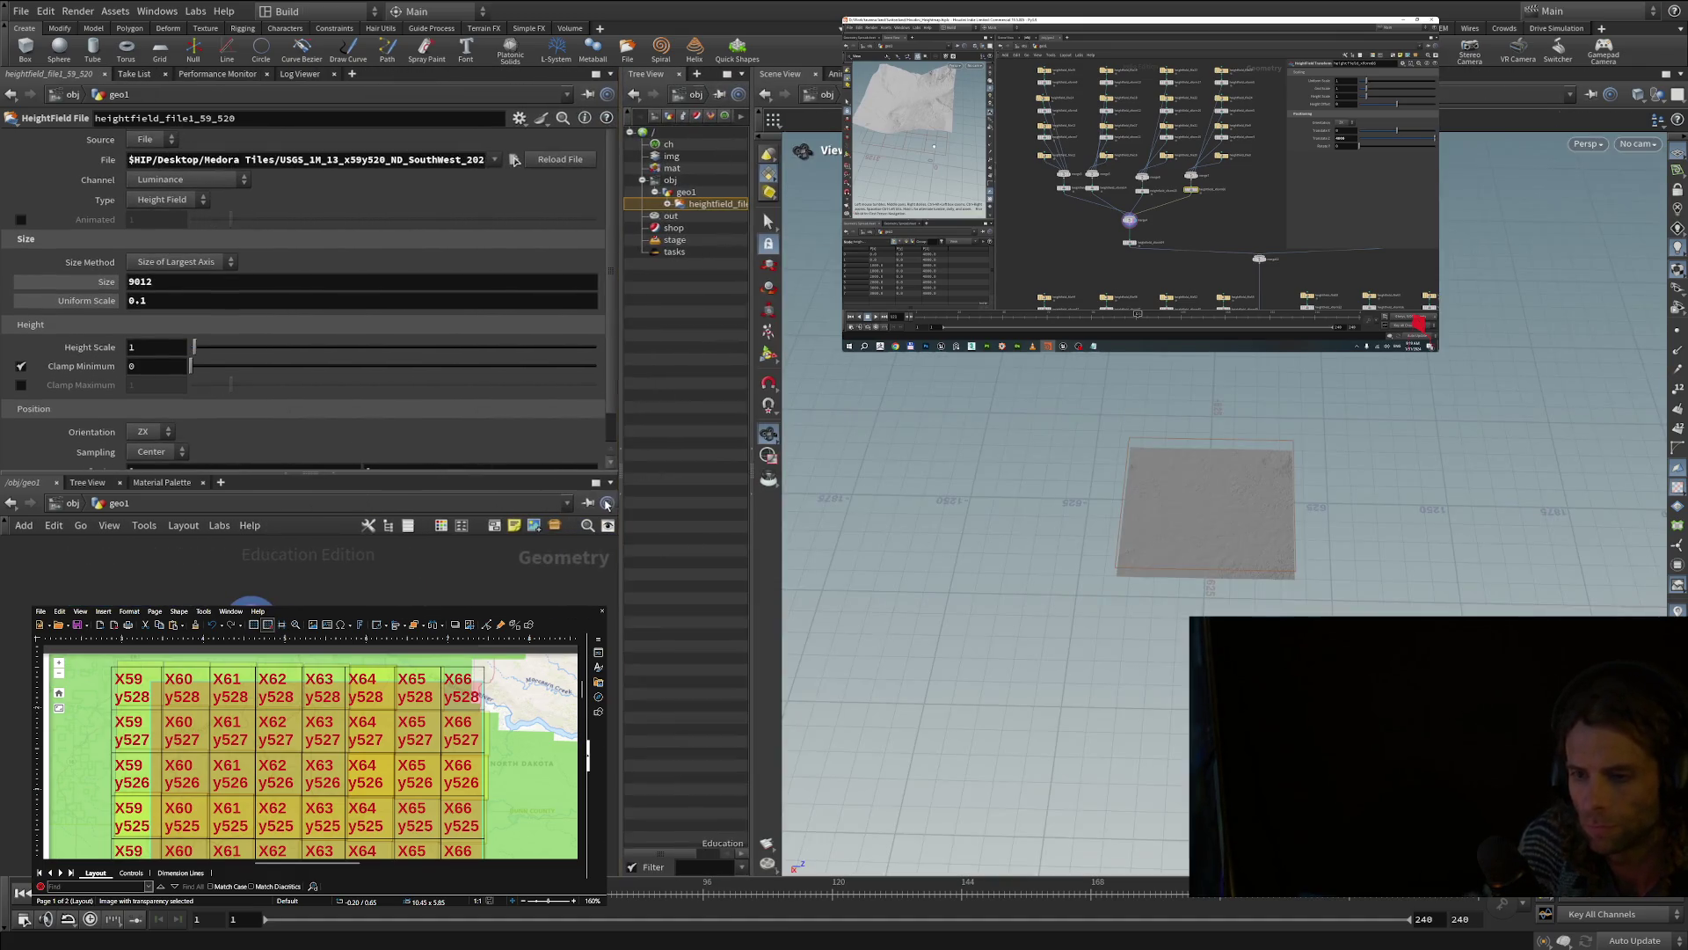
pyautogui.click(633, 97)
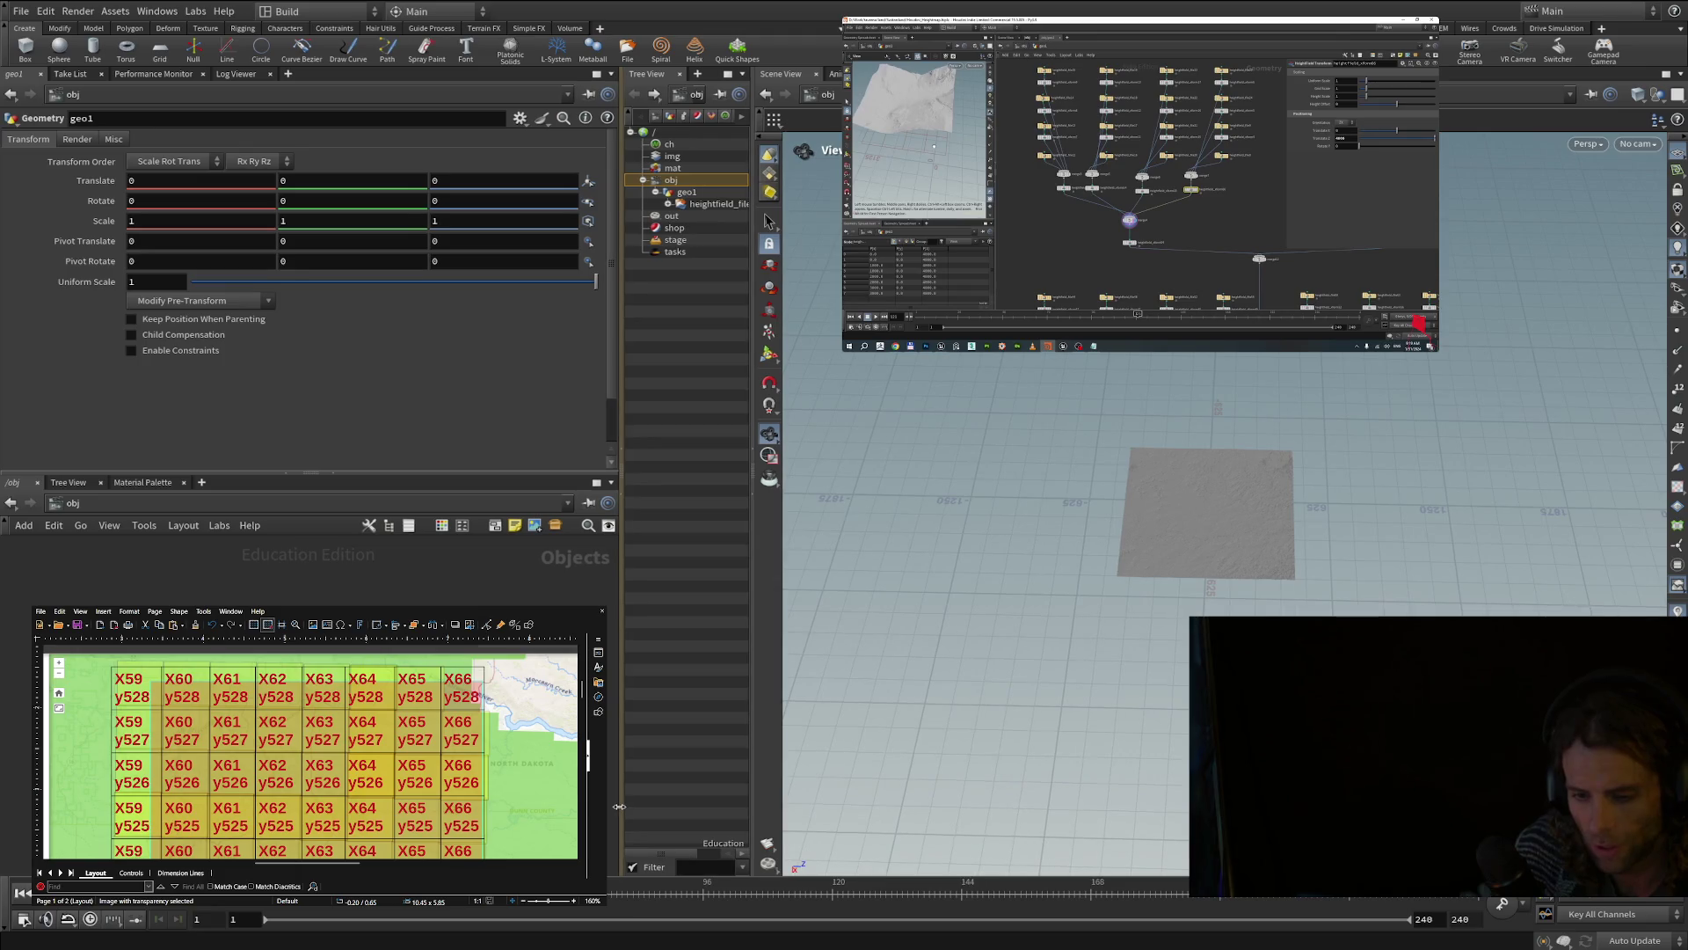
pyautogui.moveTo(619, 806)
pyautogui.mouseDown()
pyautogui.moveTo(707, 739)
pyautogui.moveTo(565, 738)
pyautogui.mouseUp()
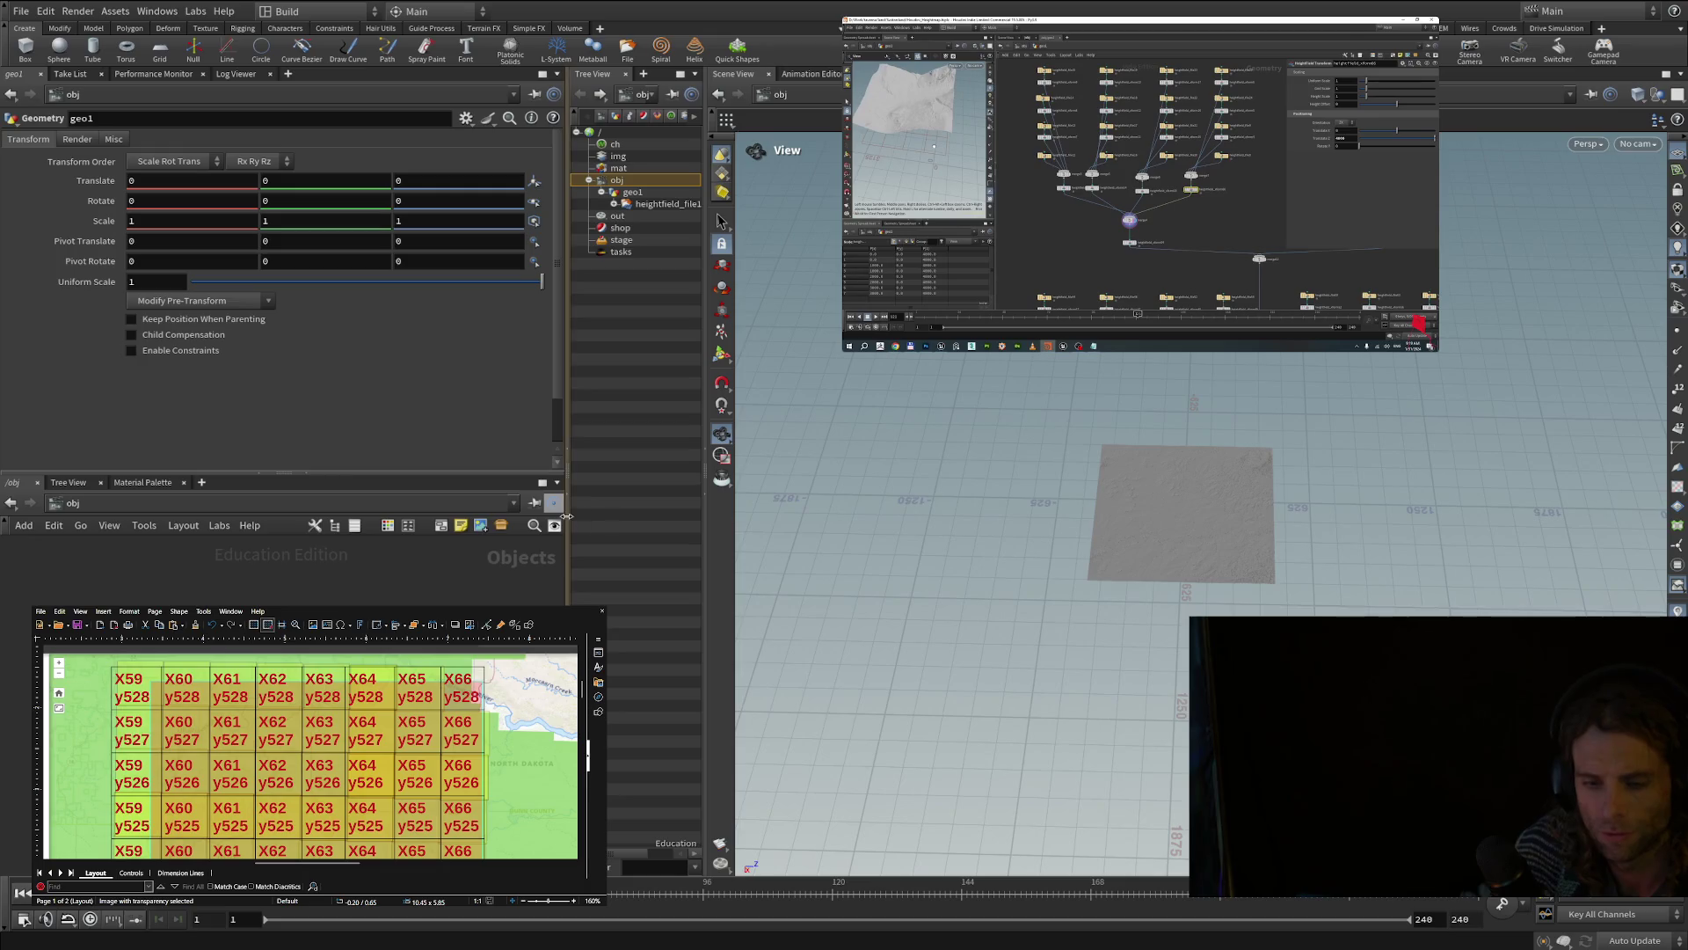
pyautogui.moveTo(567, 528); pyautogui.dragTo(627, 527)
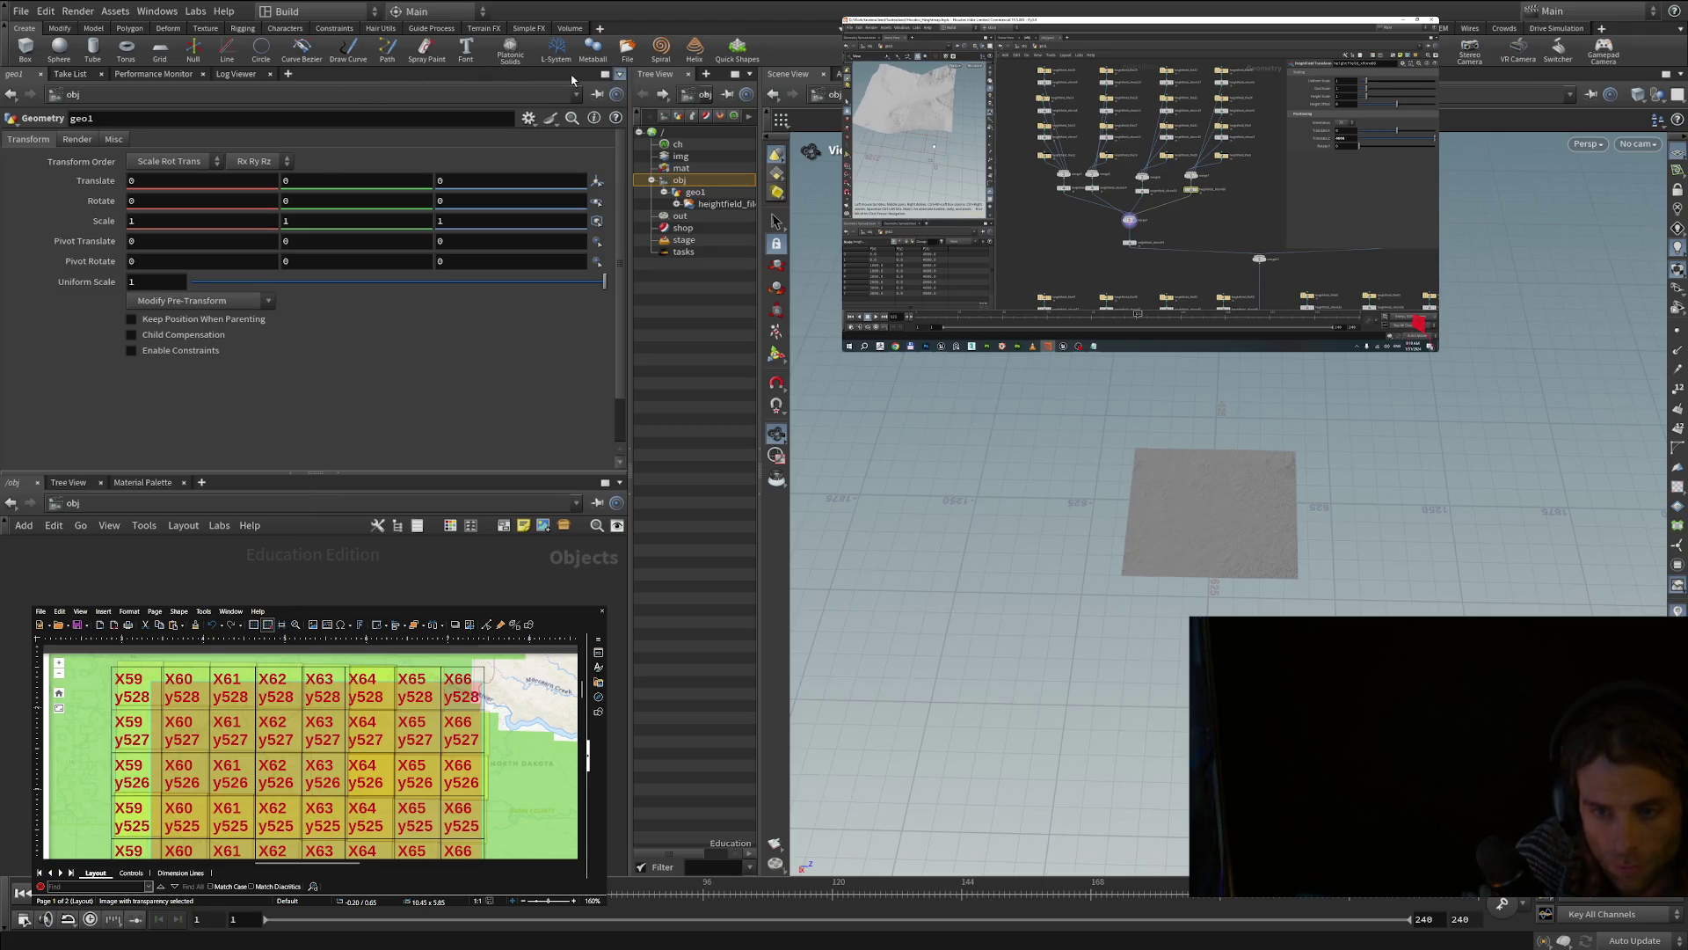
pyautogui.hotkey('ctrl', 'w')
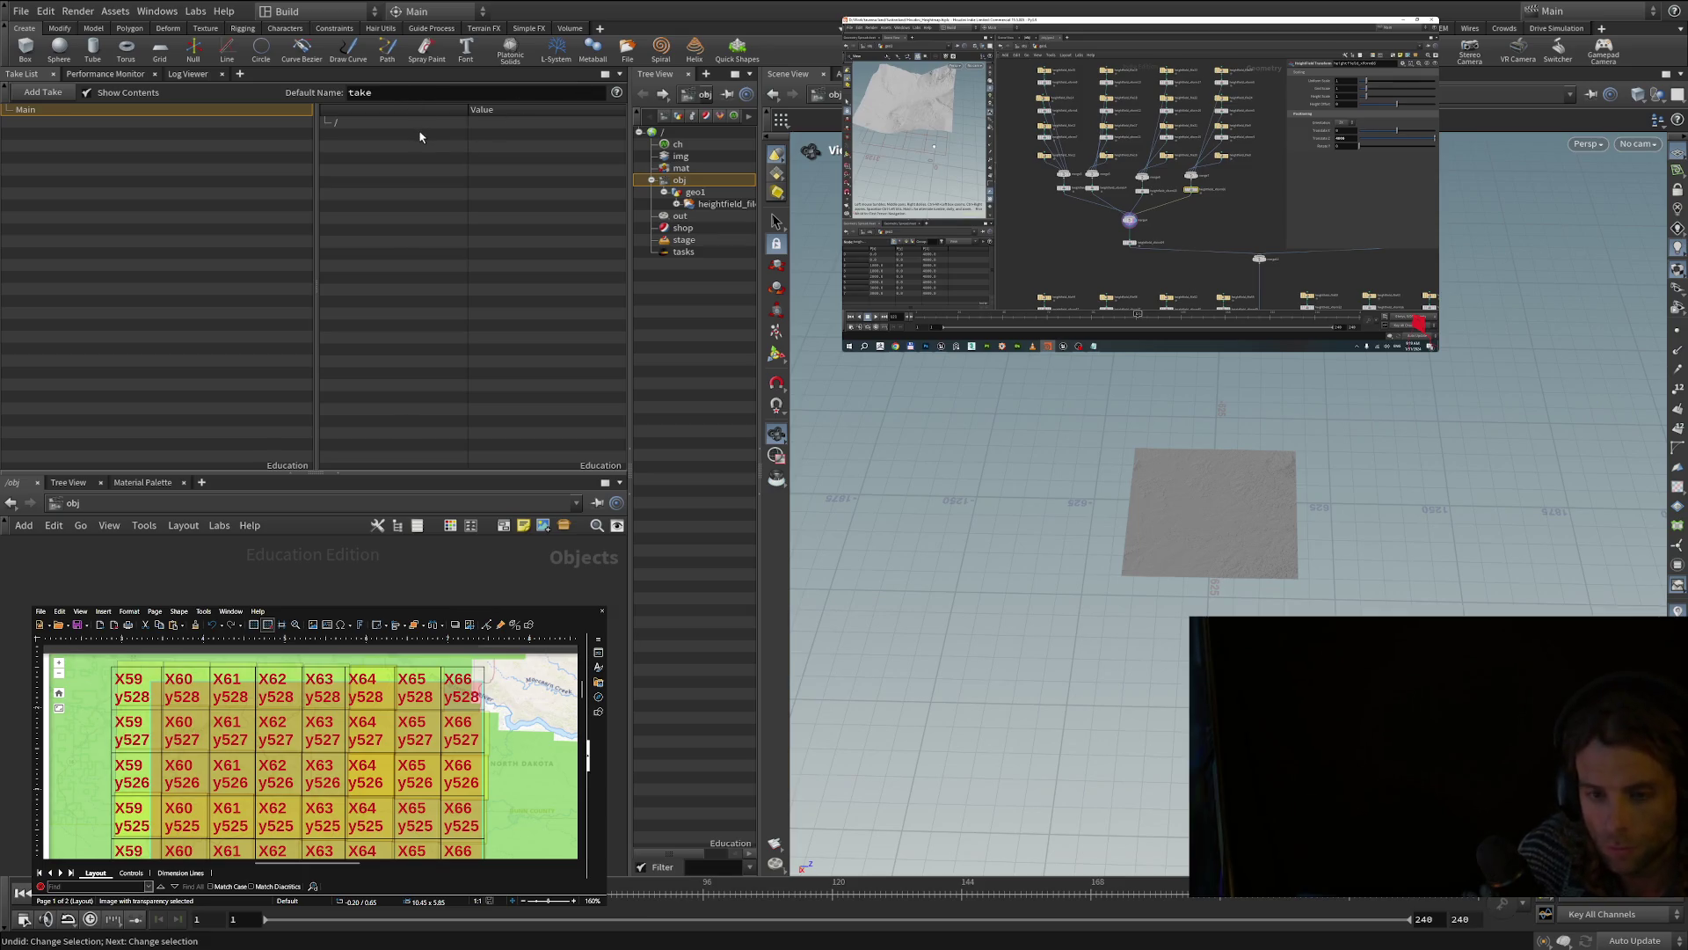
# - Undo back to the heightfield_file selection and show its HeightField File parameters again
pyautogui.hotkey('ctrl', 'z')
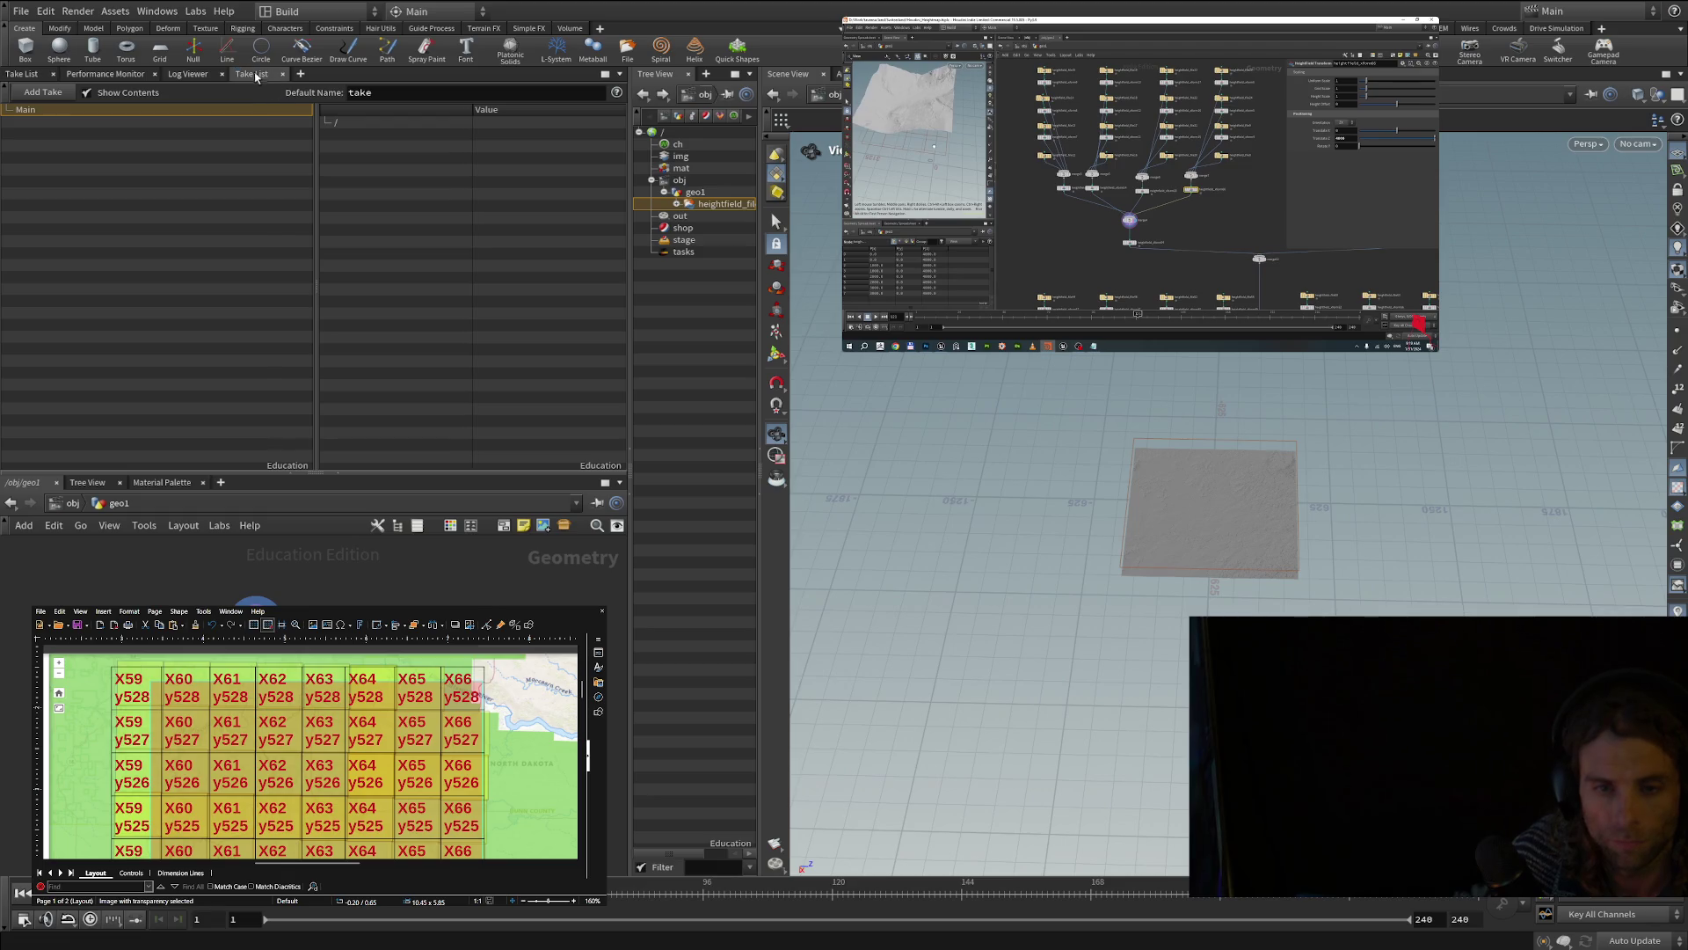
pyautogui.click(3, 77)
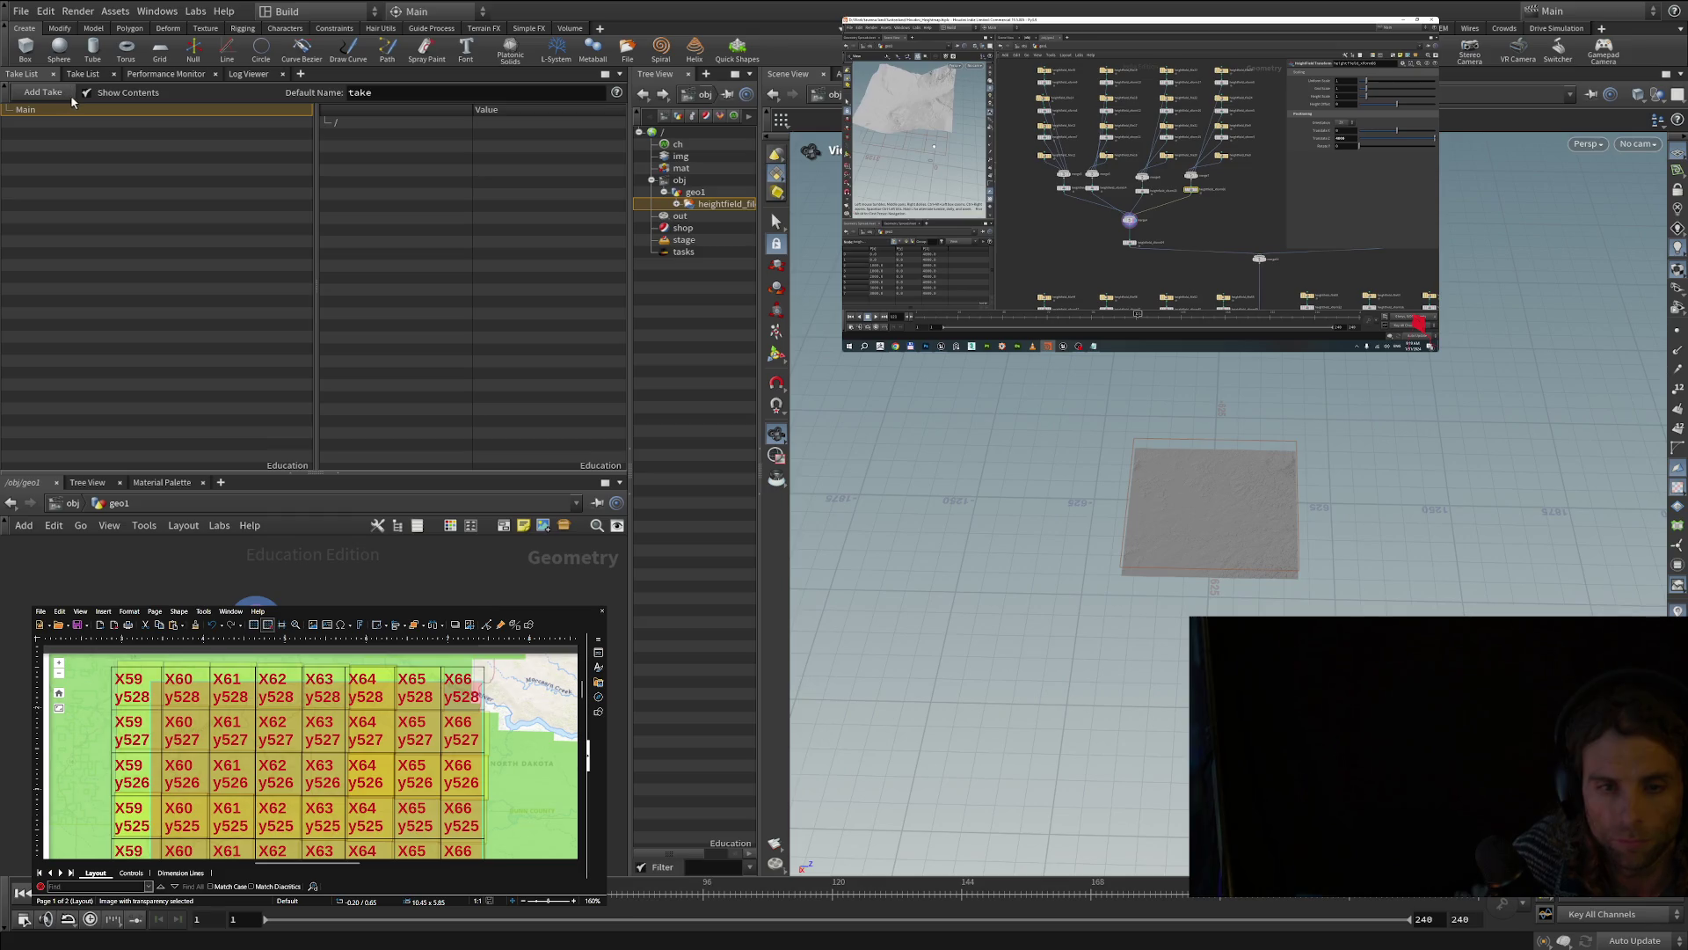
pyautogui.hotkey('alt', 'shift', 'p')
pyautogui.scroll(1, 151, 203)
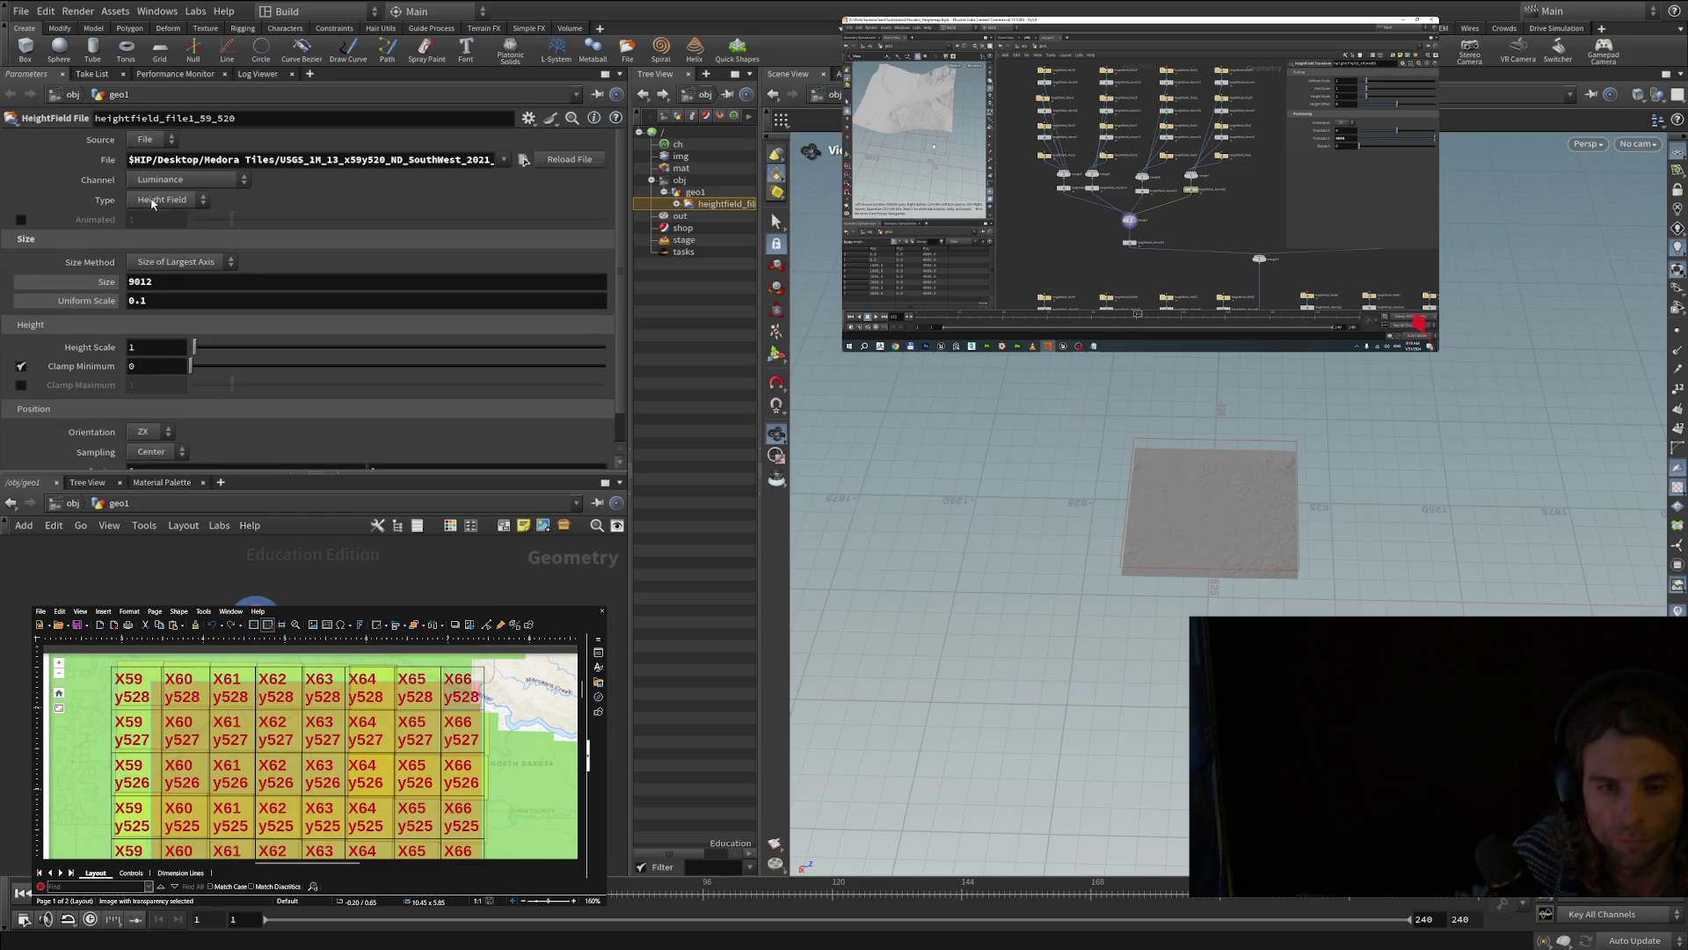
# - Narrow the panes slightly, collapse the Tree View toolbar, and close the Tree View pane
pyautogui.moveTo(626, 130)
pyautogui.mouseDown()
pyautogui.moveTo(531, 130)
pyautogui.moveTo(613, 130)
pyautogui.mouseUp()
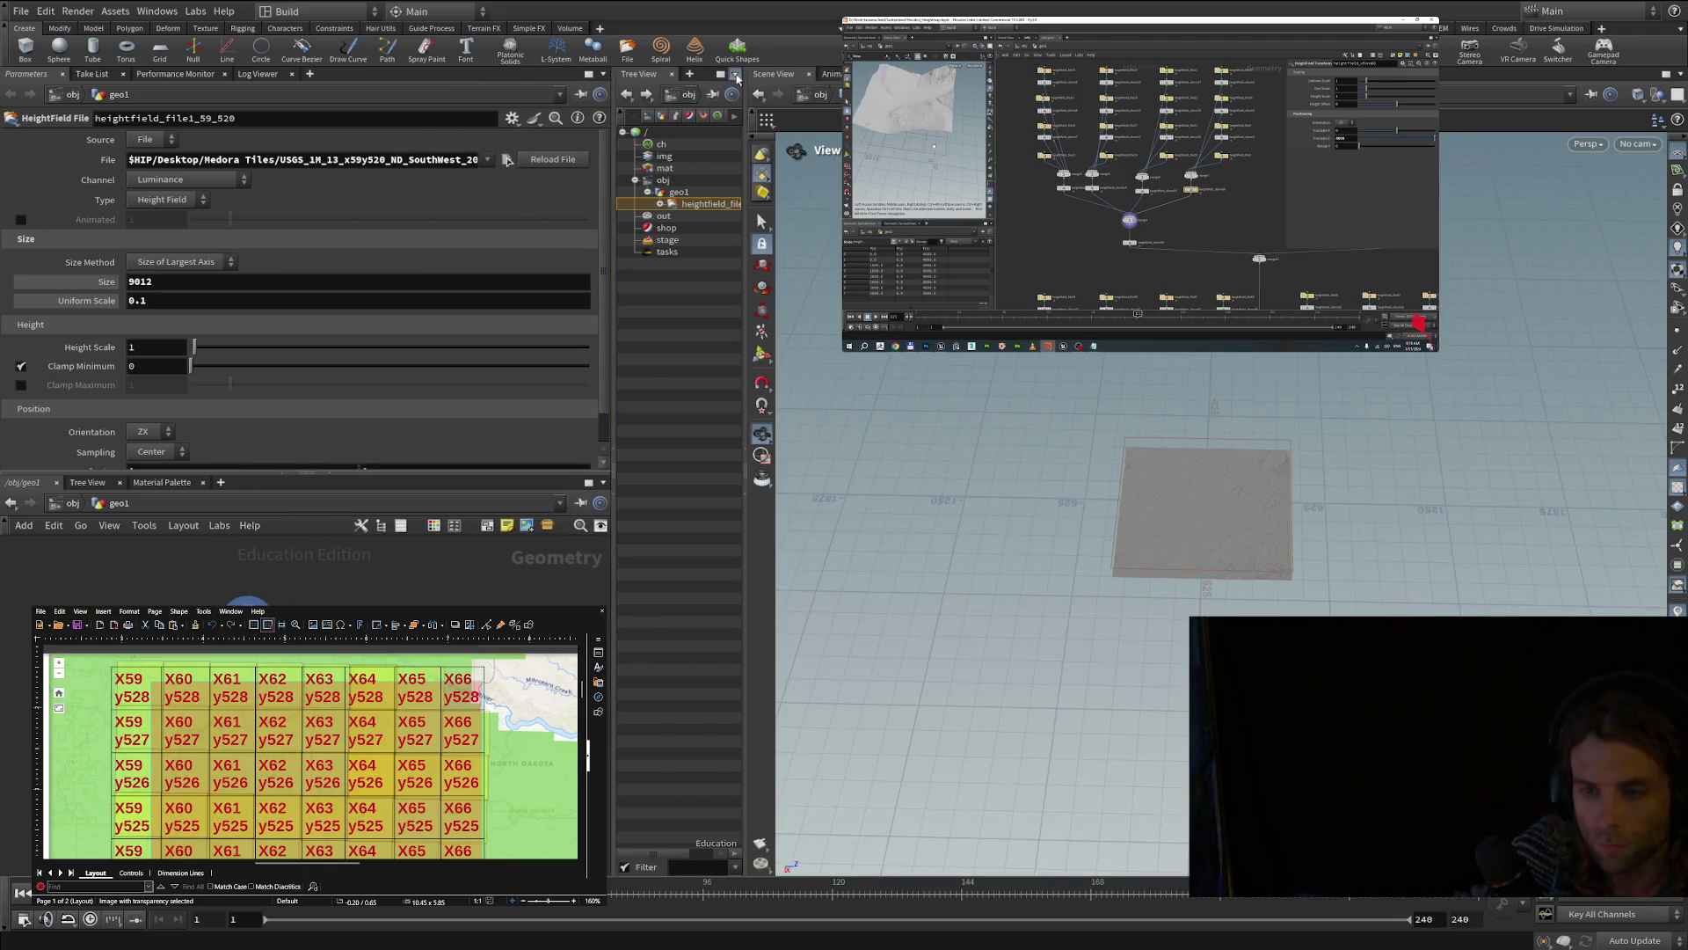
pyautogui.moveTo(746, 204); pyautogui.dragTo(735, 204)
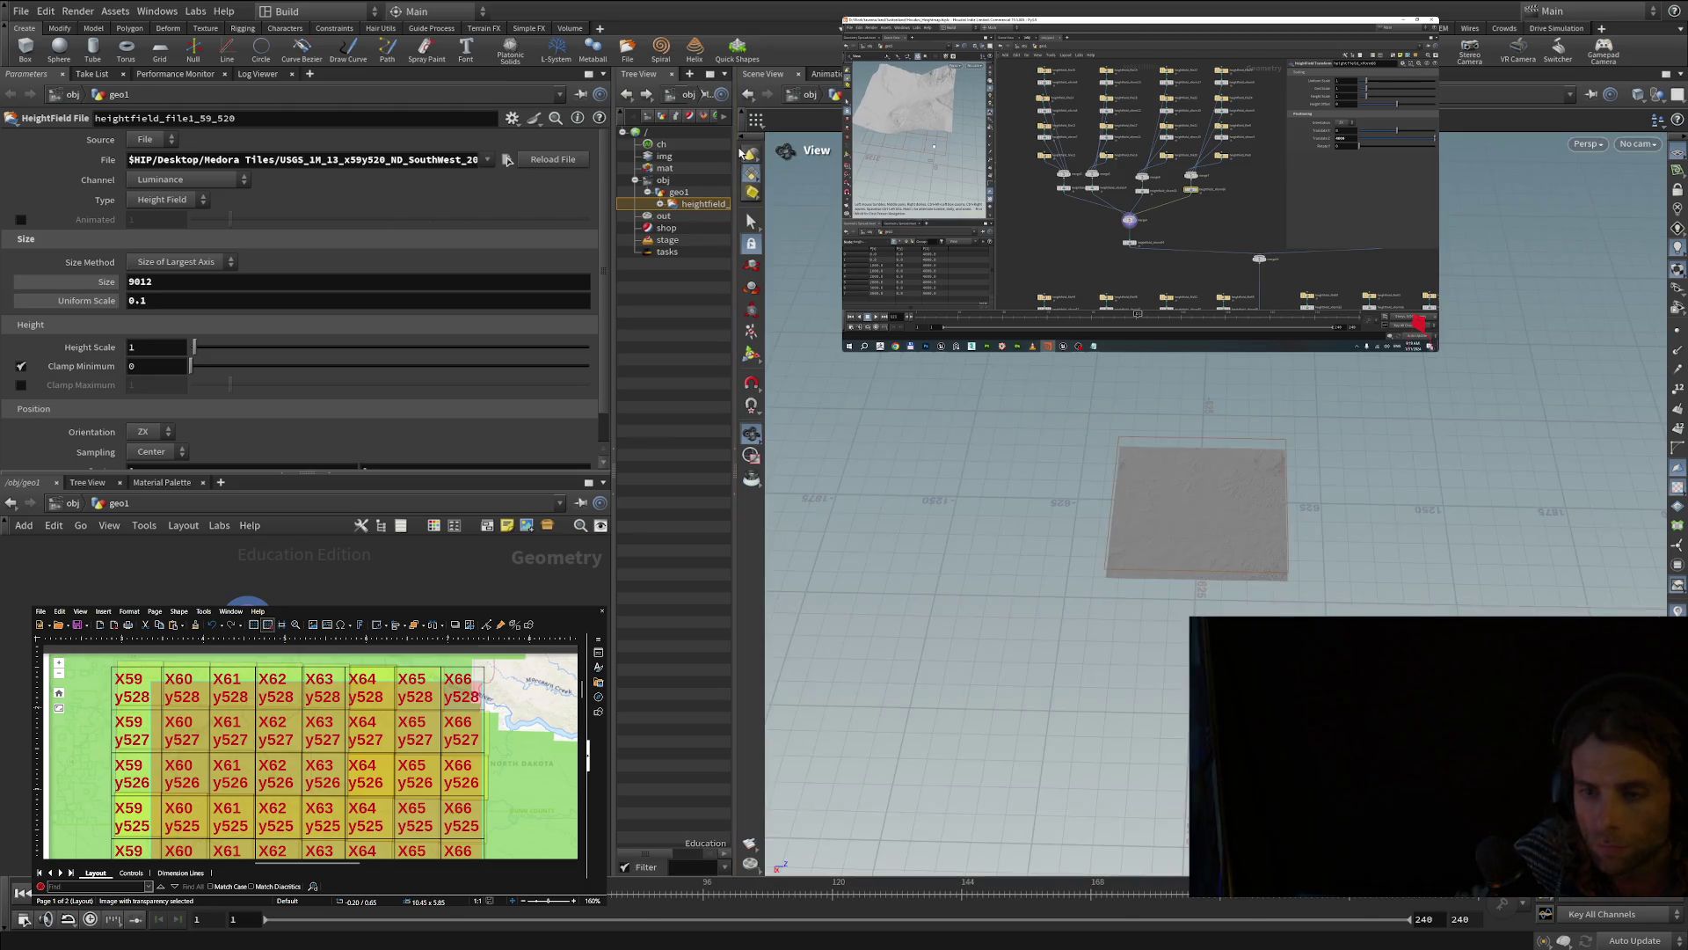
pyautogui.click(620, 115)
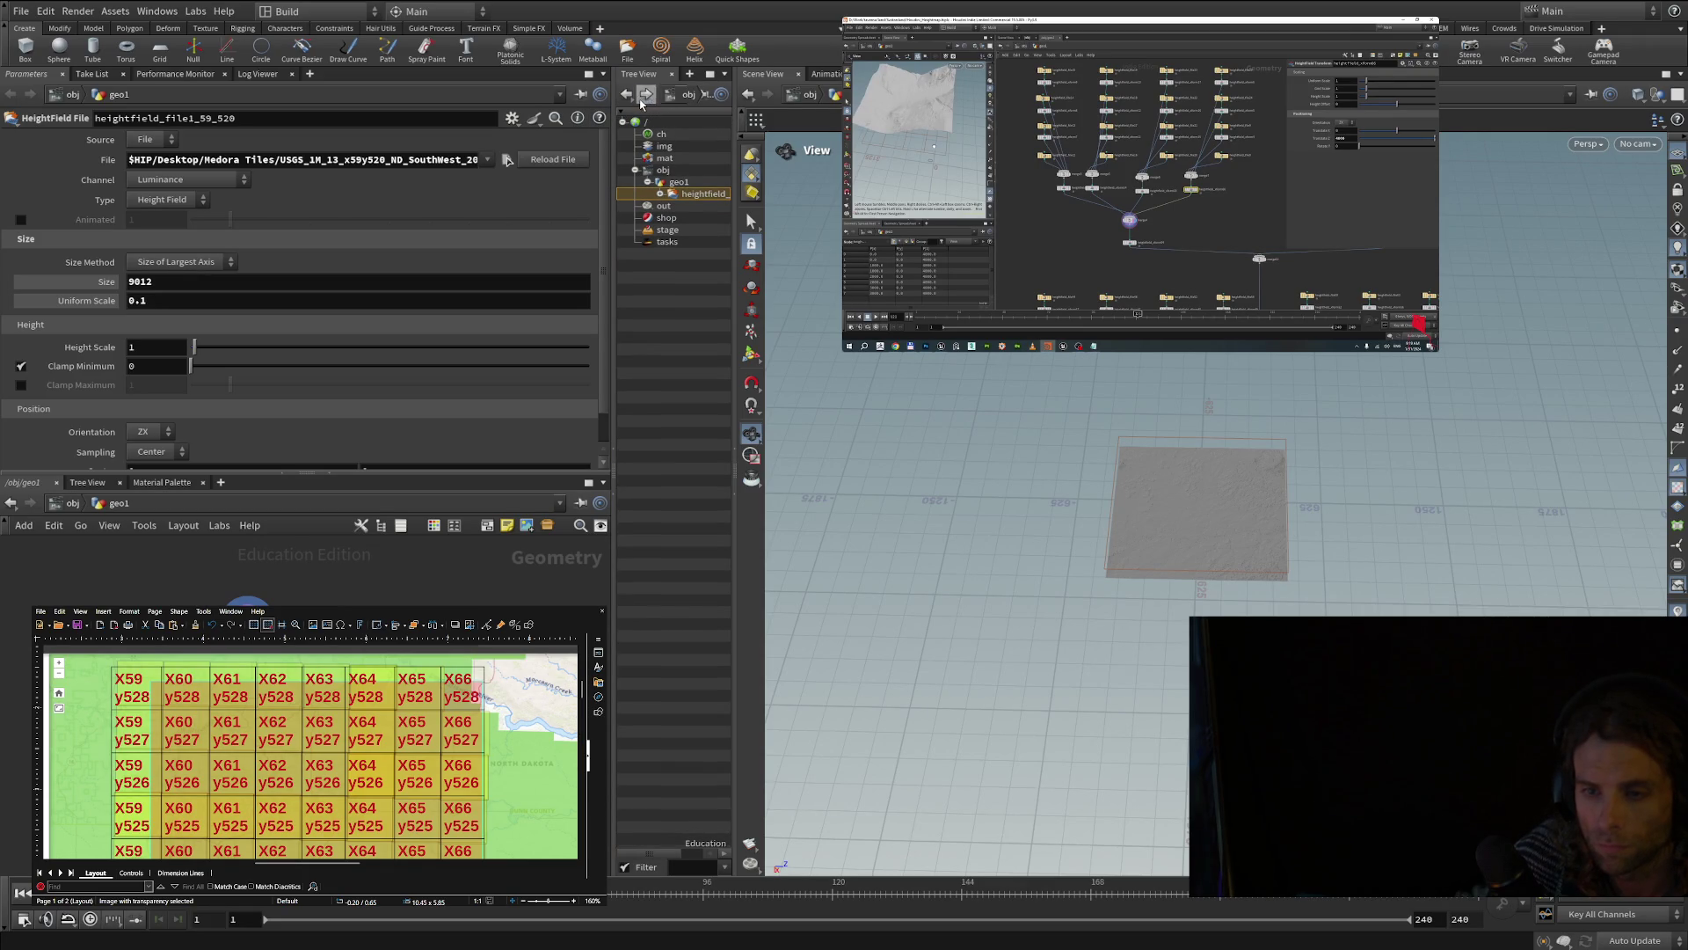
pyautogui.click(675, 79)
# - Widen the Parameters pane until the full .tif source file path is readable
pyautogui.moveTo(627, 77); pyautogui.dragTo(646, 46)
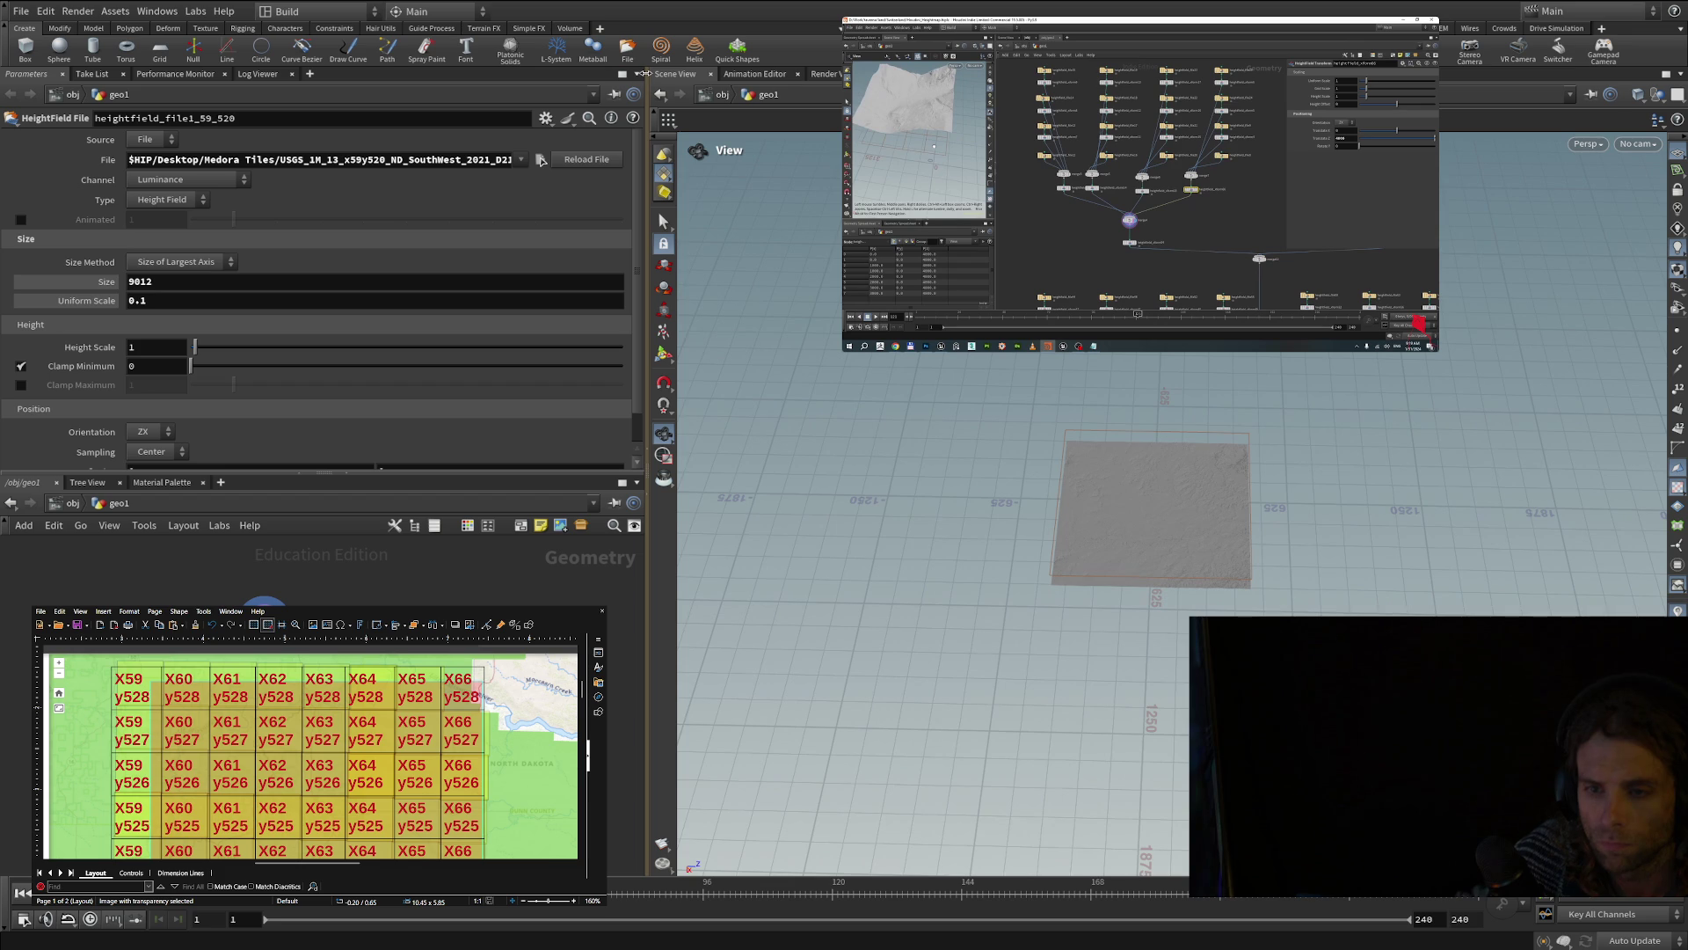
pyautogui.moveTo(646, 73); pyautogui.dragTo(651, 73)
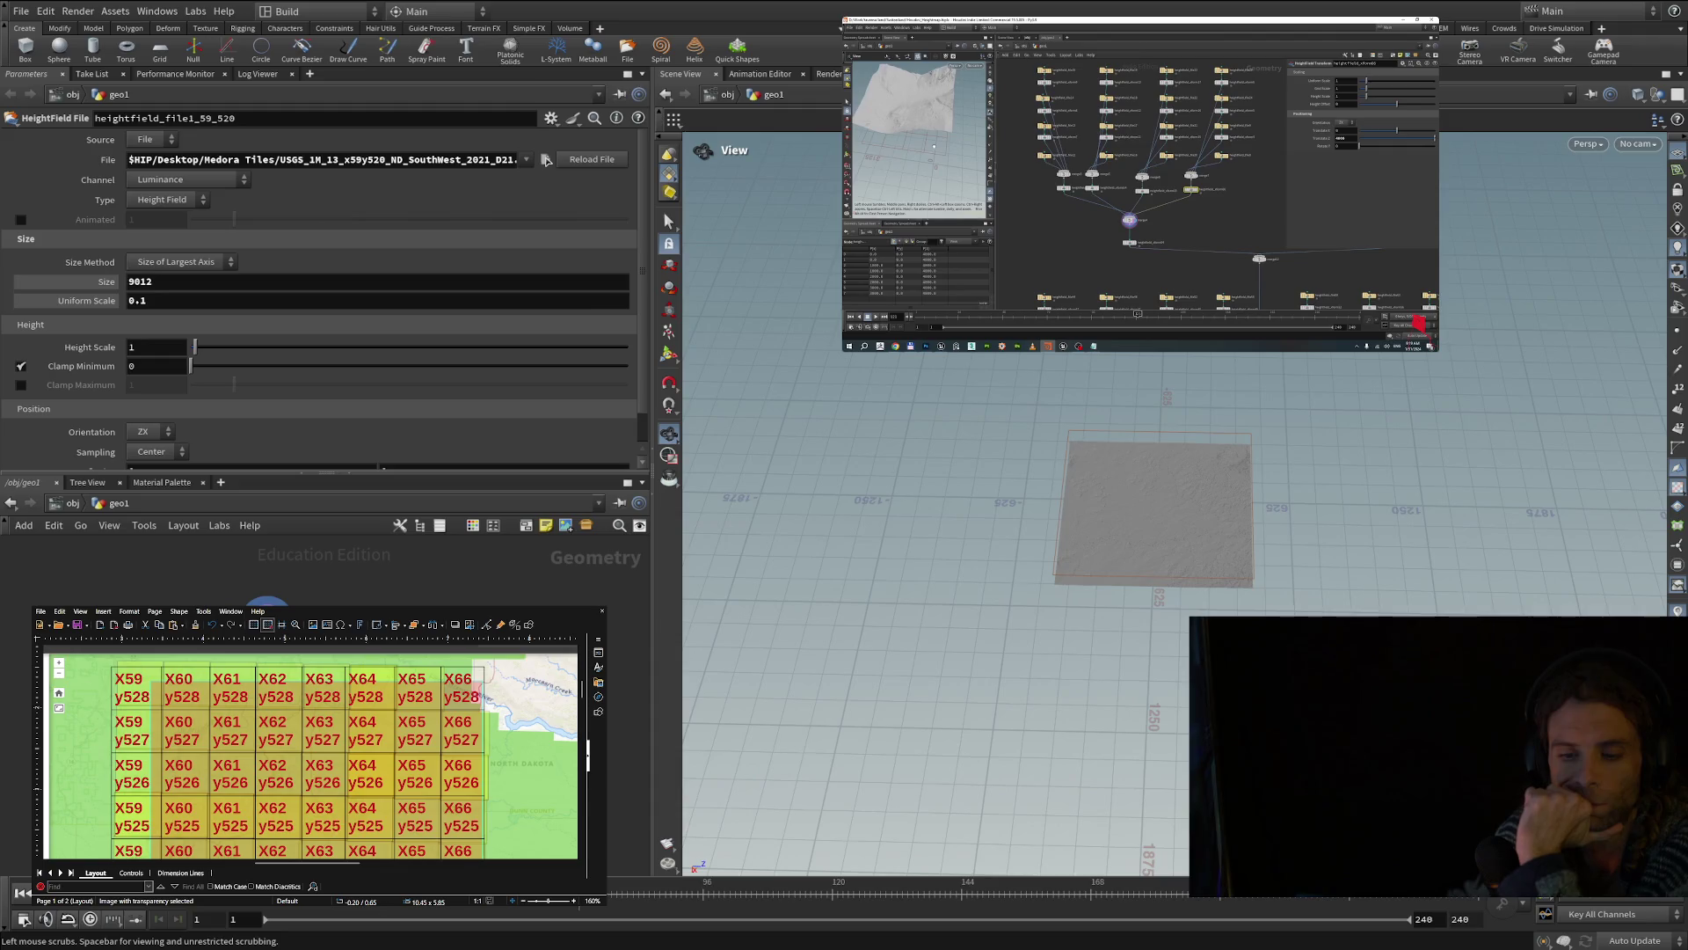
pyautogui.moveTo(654, 848); pyautogui.dragTo(772, 849)
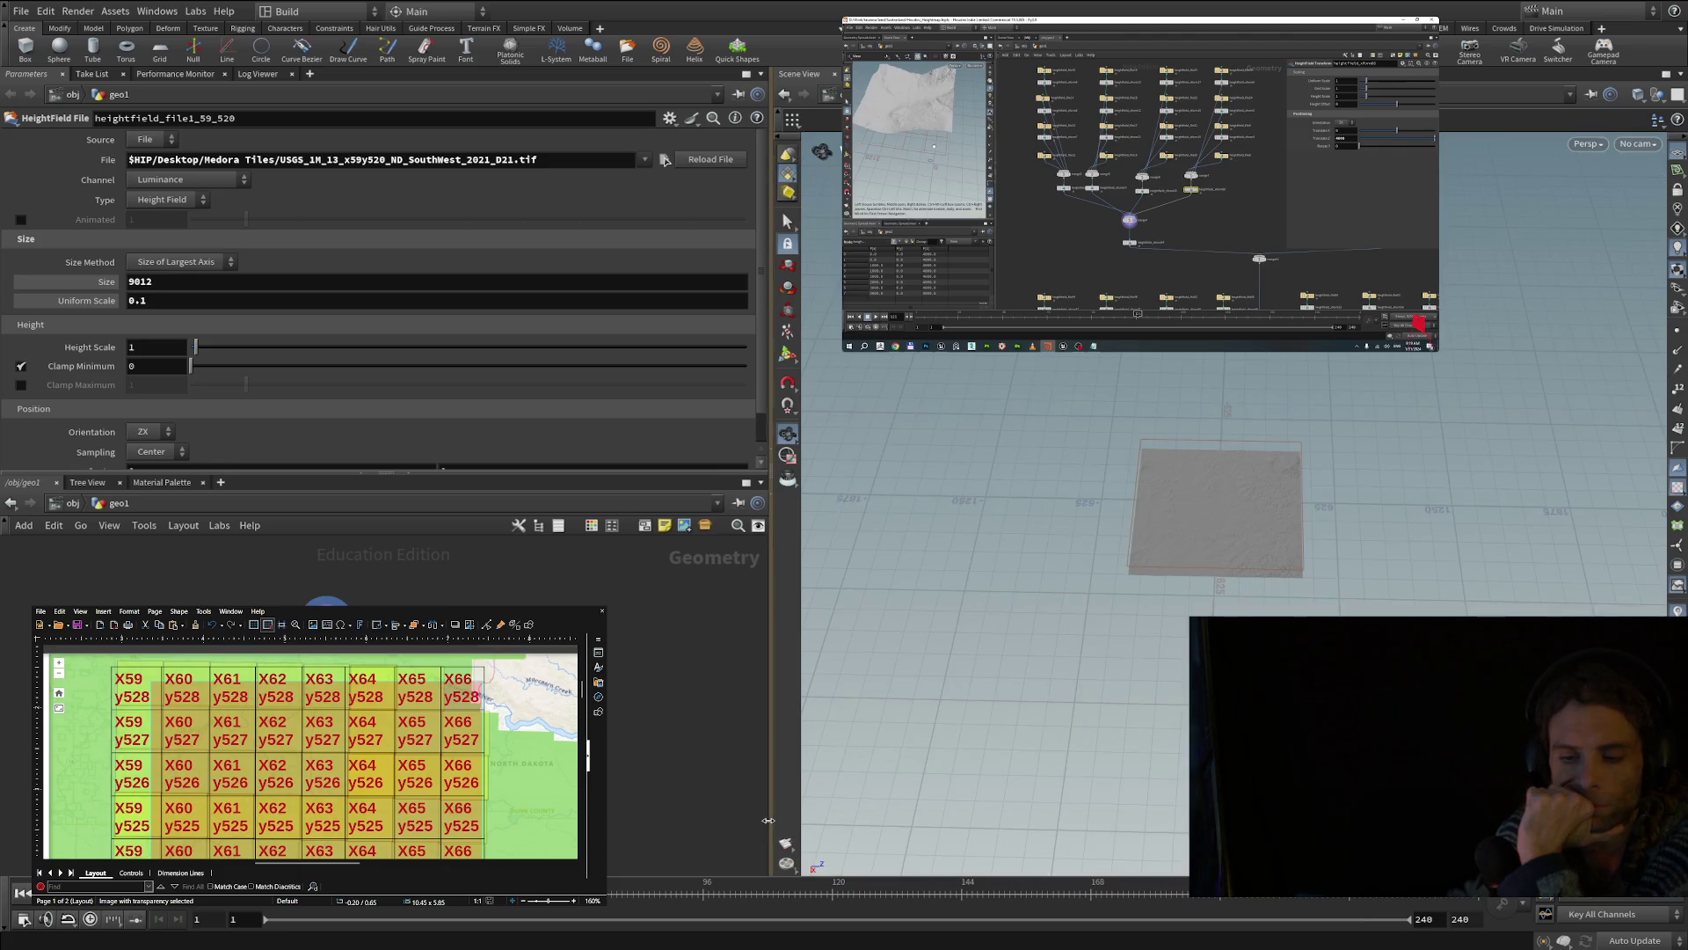
pyautogui.moveTo(769, 818); pyautogui.dragTo(787, 796)
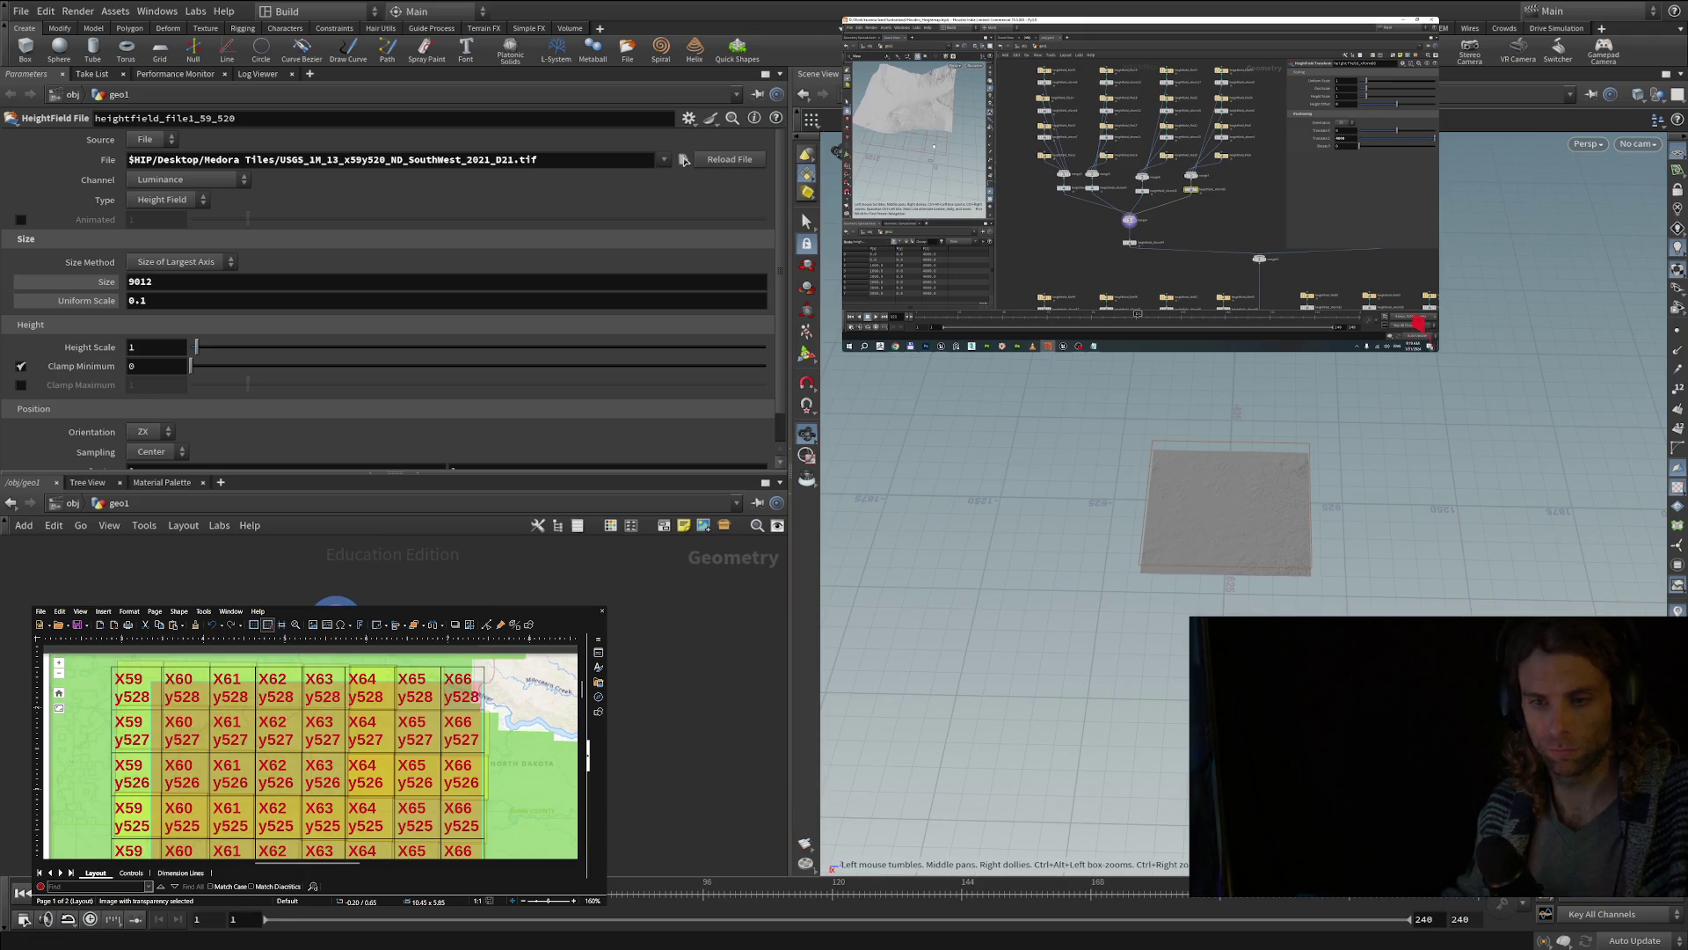
# - Try the four-viewport layout, undo the selection change, and orbit the empty object-level grid
pyautogui.hotkey('space', 'b')
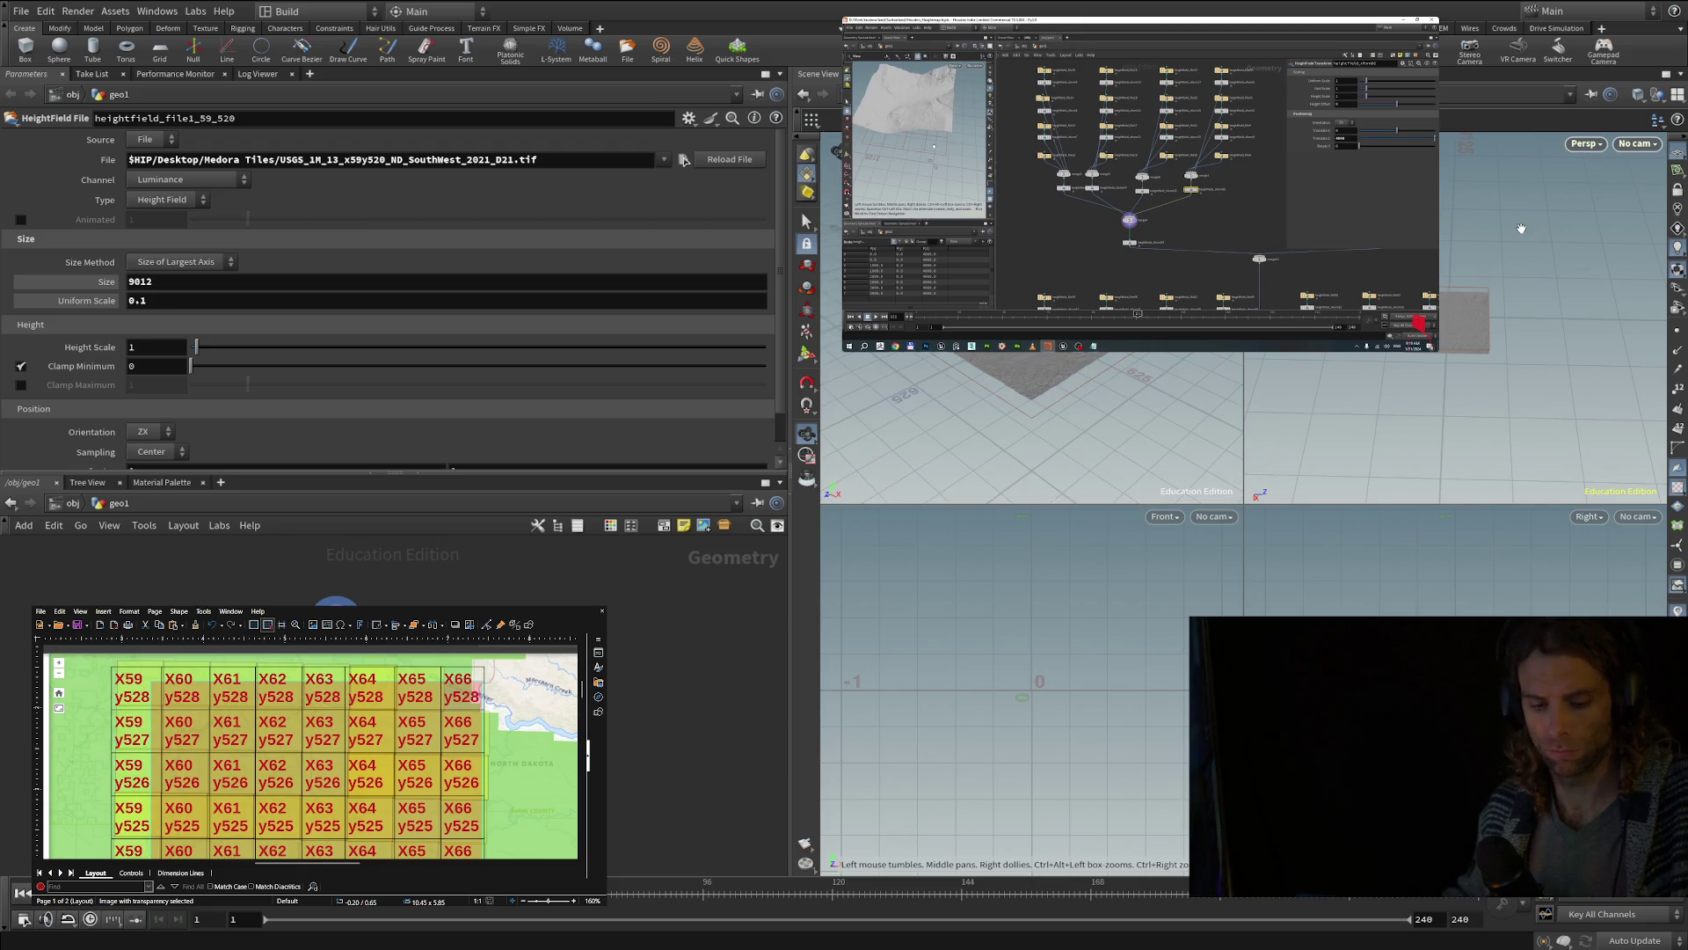
pyautogui.hotkey('ctrl', 'z')
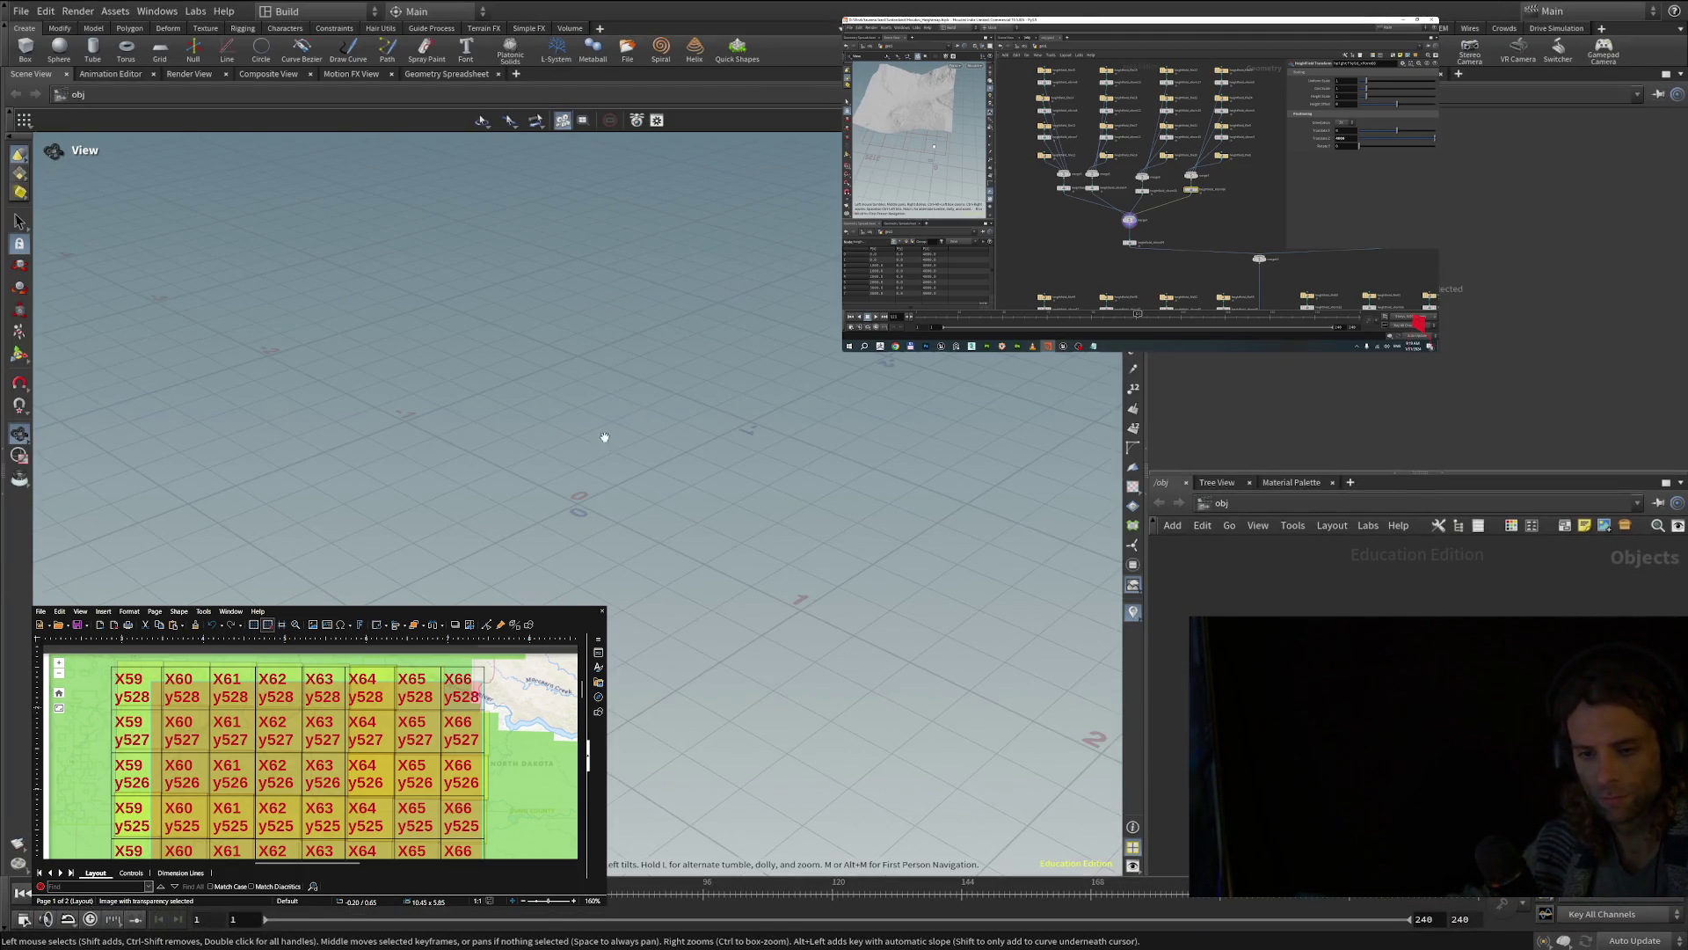
pyautogui.moveTo(470, 340)
pyautogui.mouseDown()
pyautogui.moveTo(532, 349)
pyautogui.moveTo(818, 686)
pyautogui.moveTo(1010, 671)
pyautogui.moveTo(1021, 616)
pyautogui.mouseUp()
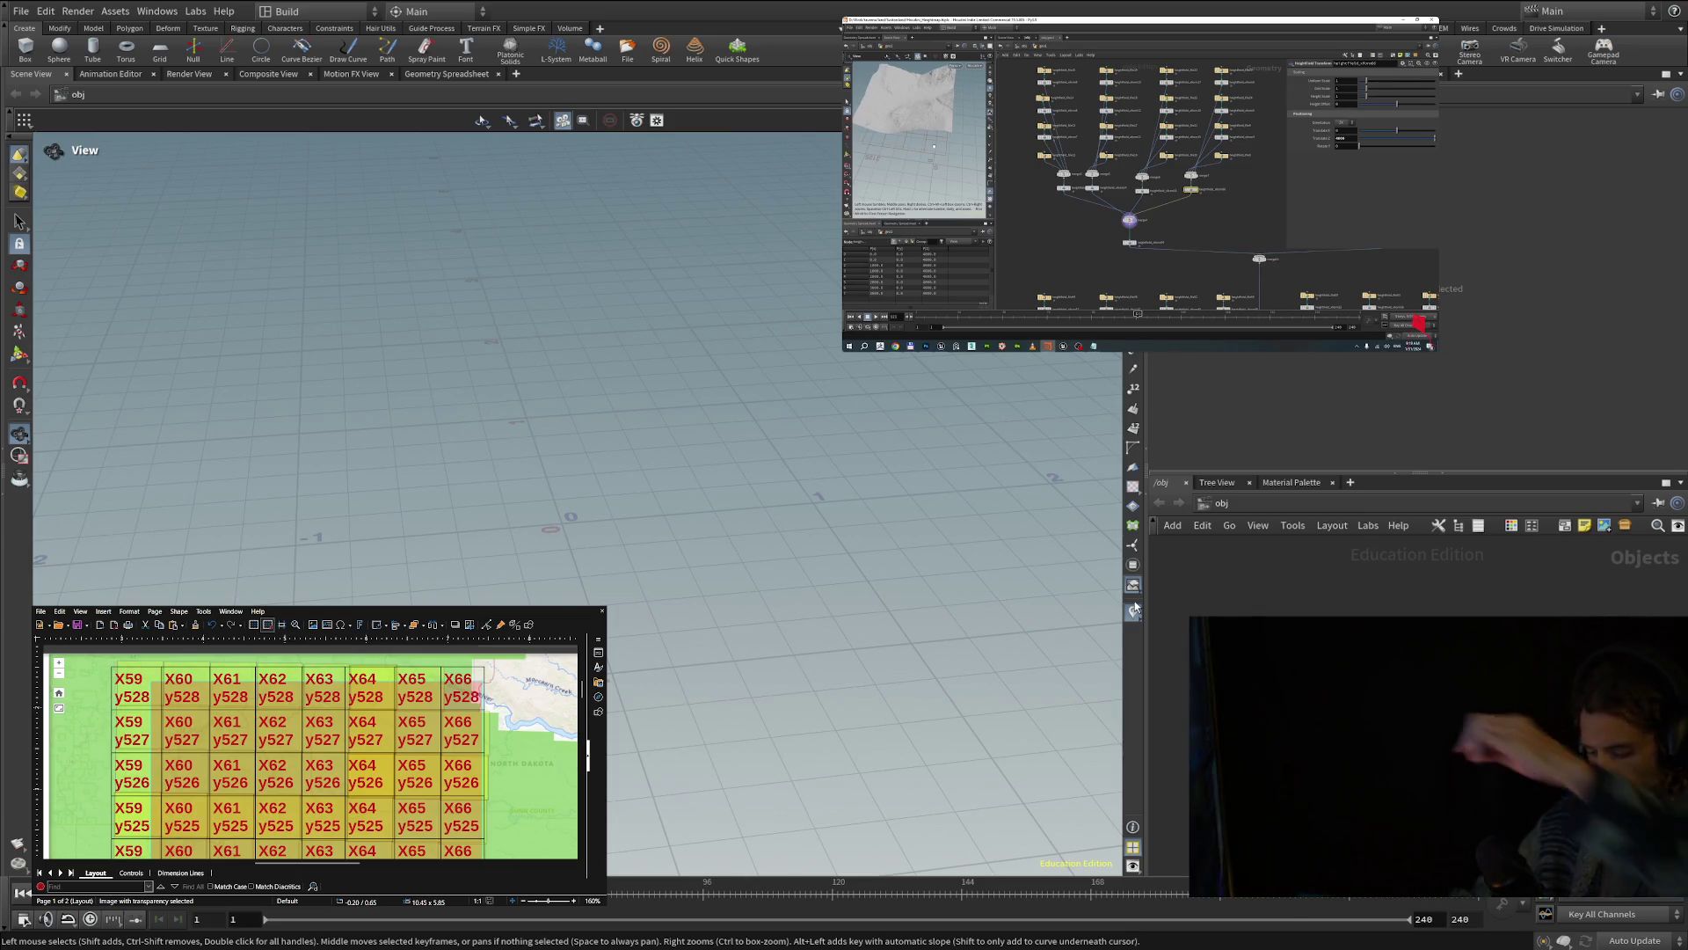
pyautogui.scroll(-2, 579, 573)
pyautogui.moveTo(579, 572)
pyautogui.mouseDown()
pyautogui.moveTo(651, 756)
pyautogui.moveTo(852, 739)
pyautogui.moveTo(844, 773)
pyautogui.moveTo(855, 672)
pyautogui.moveTo(791, 571)
pyautogui.mouseUp()
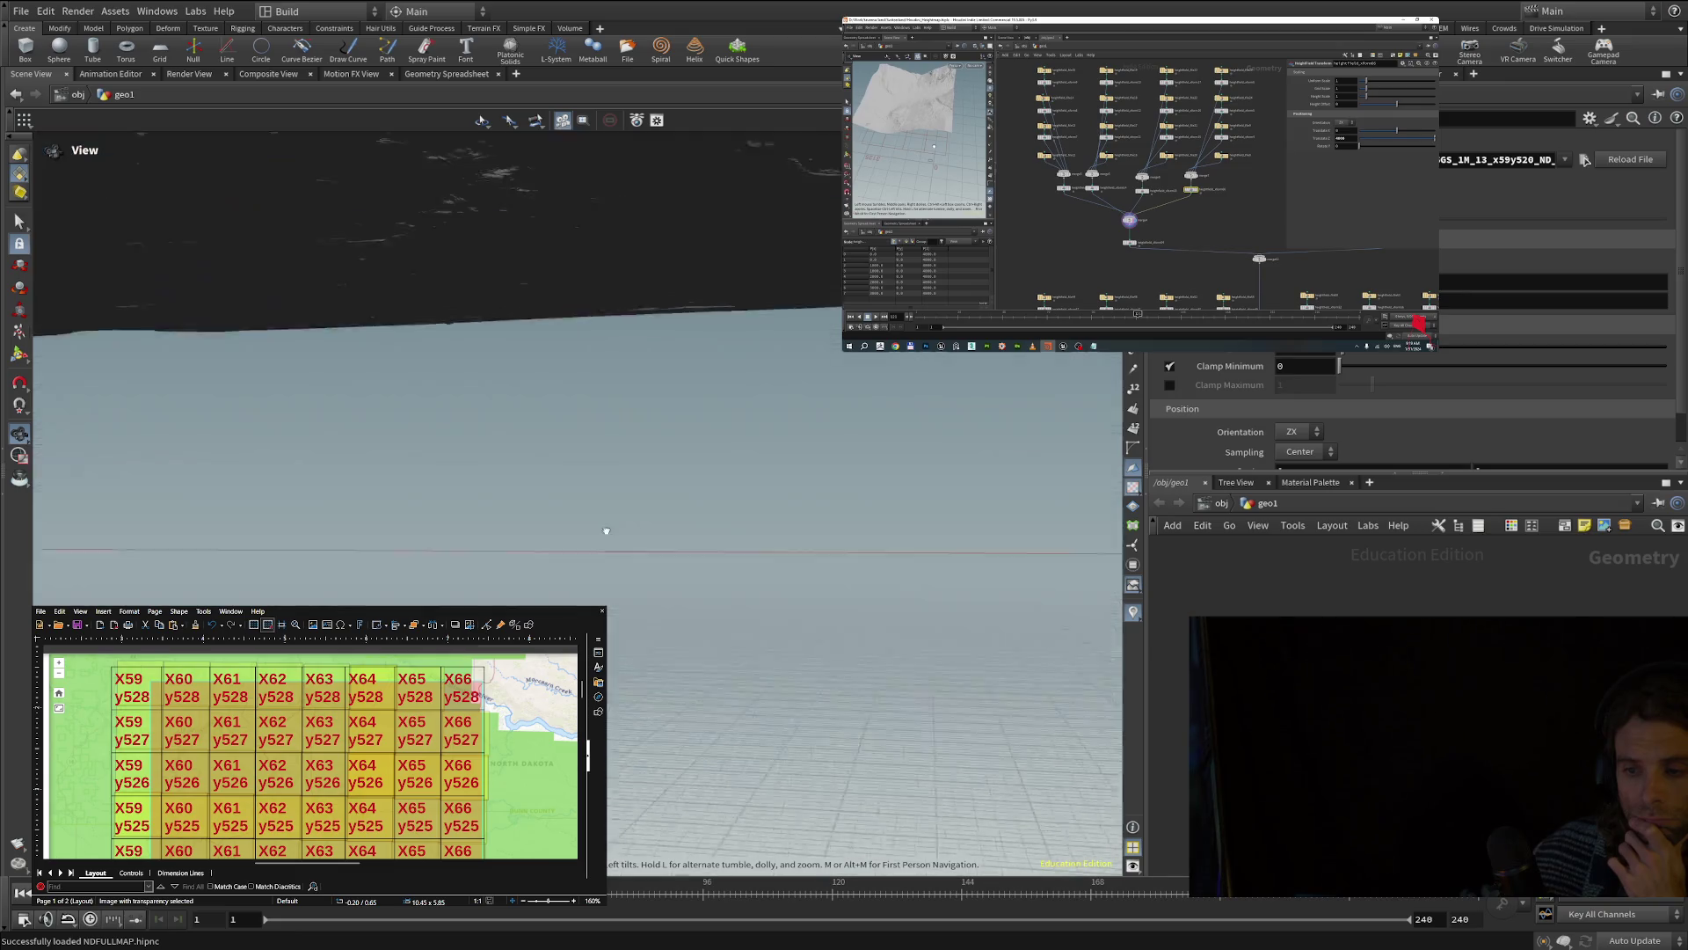
# - Zoom and tumble around the x59y520 terrain tile from low, side-on and overhead angles
pyautogui.scroll(-10, 593, 404)
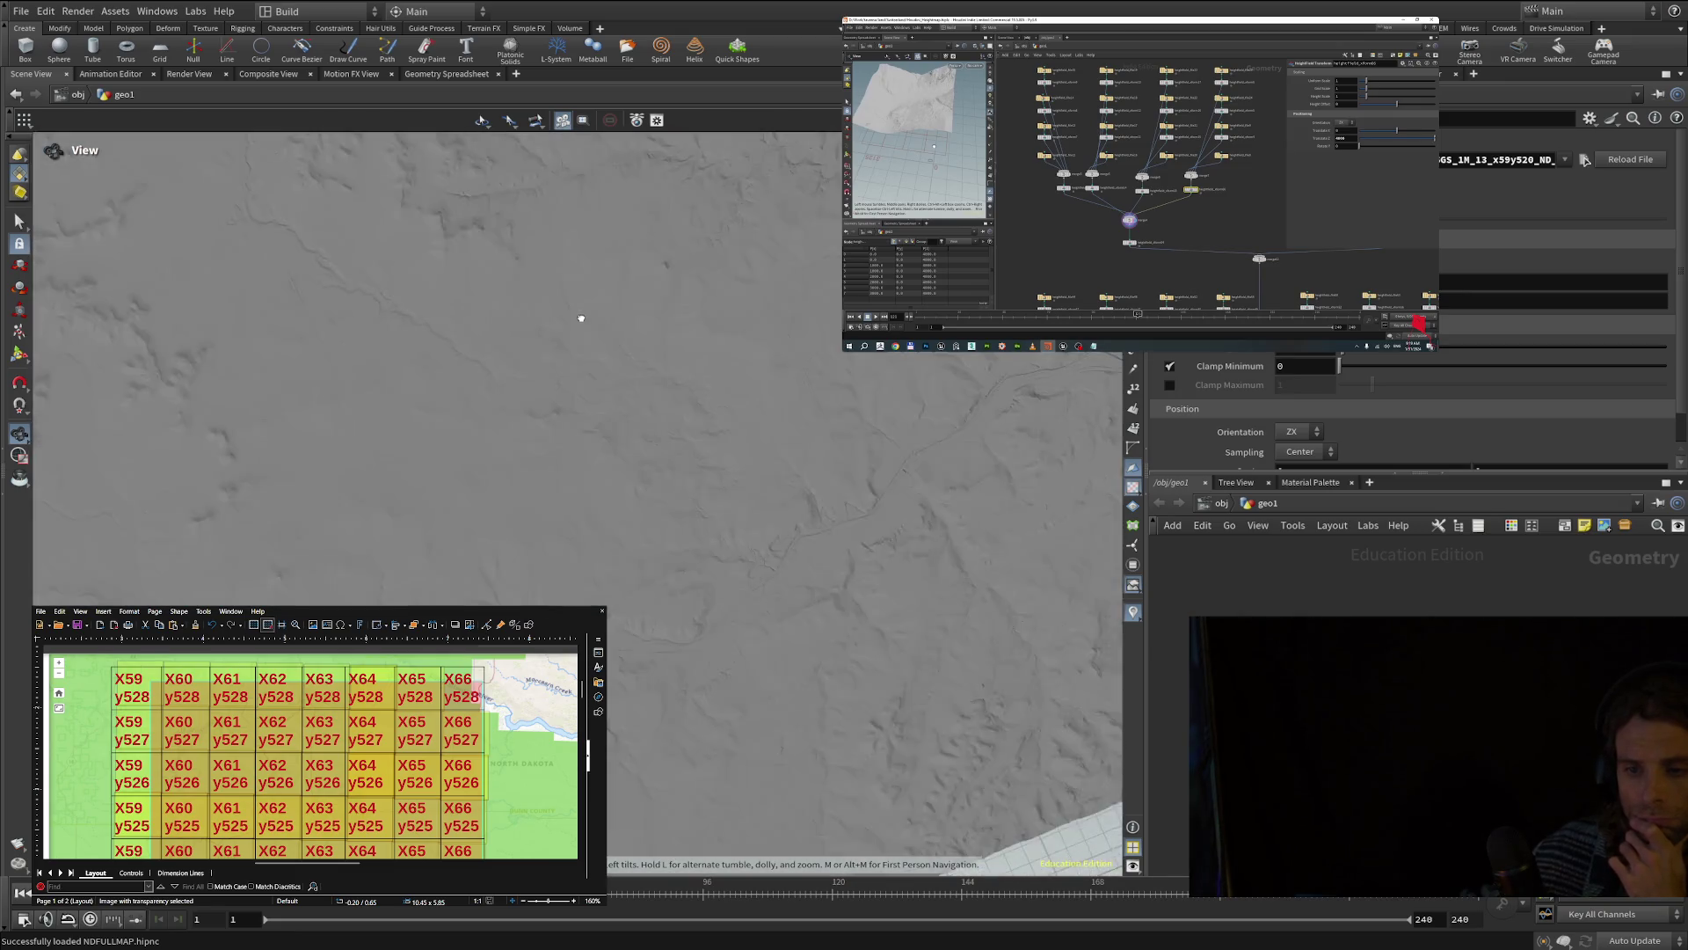
pyautogui.moveTo(581, 318)
pyautogui.mouseDown()
pyautogui.moveTo(558, 162)
pyautogui.moveTo(550, 267)
pyautogui.mouseUp()
pyautogui.moveTo(434, 244)
pyautogui.mouseDown()
pyautogui.moveTo(422, 176)
pyautogui.moveTo(396, 166)
pyautogui.moveTo(407, 230)
pyautogui.mouseUp()
pyautogui.scroll(-10, 584, 369)
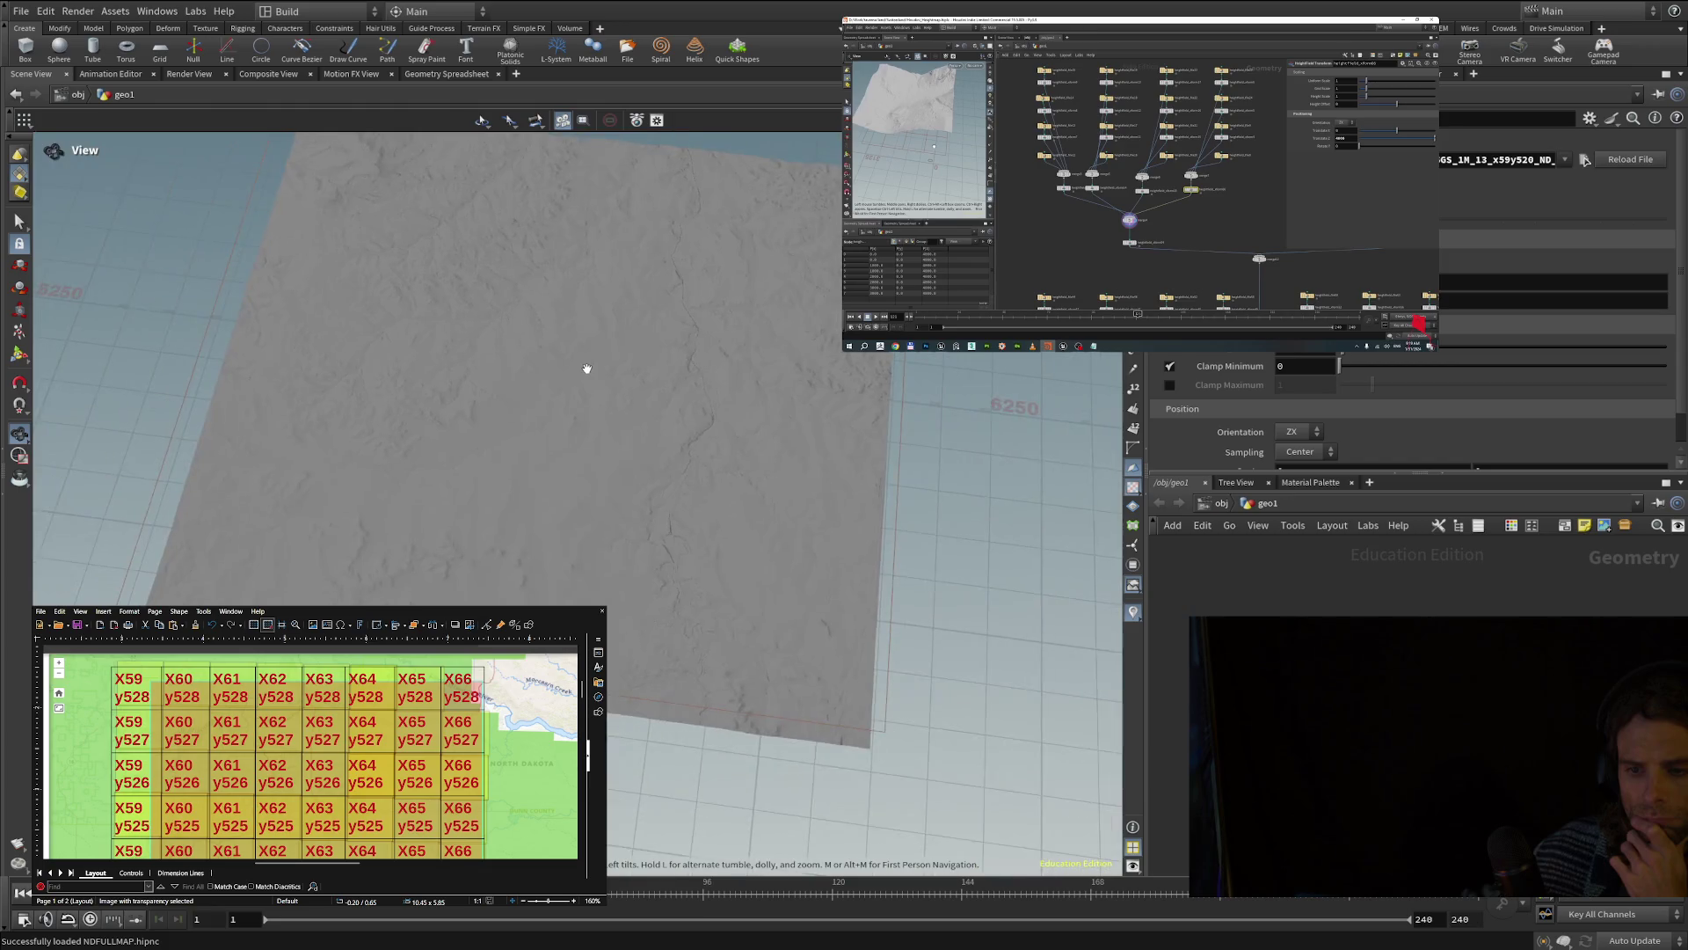
pyautogui.moveTo(697, 387)
pyautogui.mouseDown()
pyautogui.moveTo(633, 253)
pyautogui.moveTo(638, 204)
pyautogui.moveTo(603, 377)
pyautogui.moveTo(618, 181)
pyautogui.mouseUp()
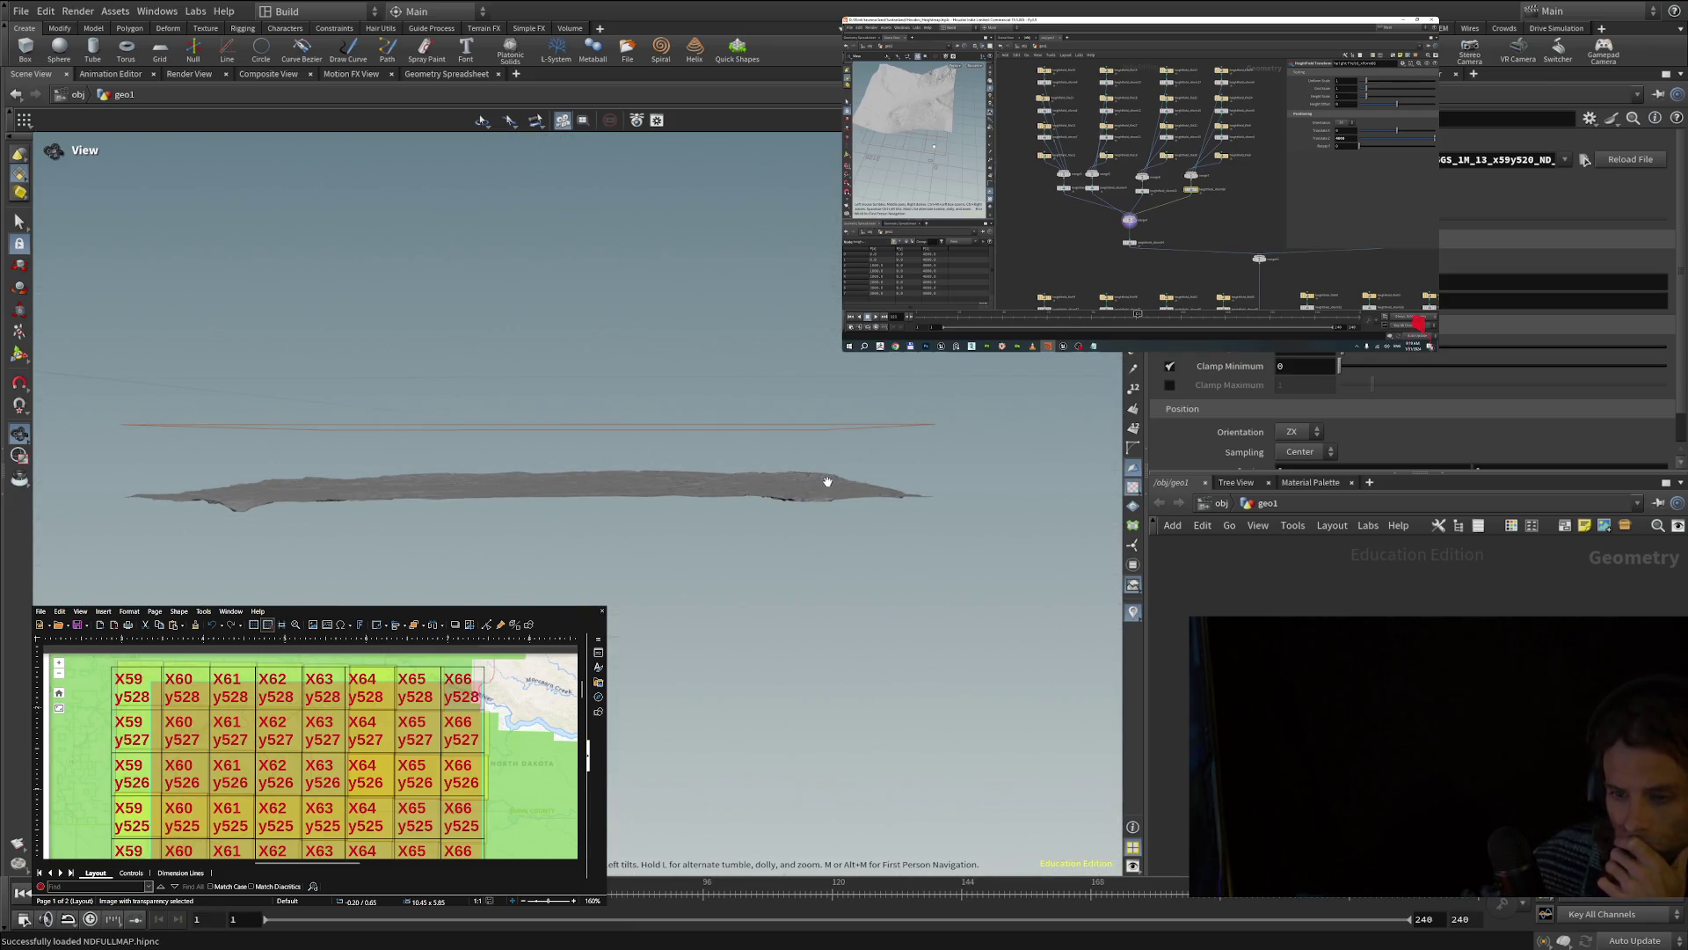
pyautogui.moveTo(736, 482)
pyautogui.mouseDown()
pyautogui.moveTo(649, 609)
pyautogui.moveTo(641, 554)
pyautogui.mouseUp()
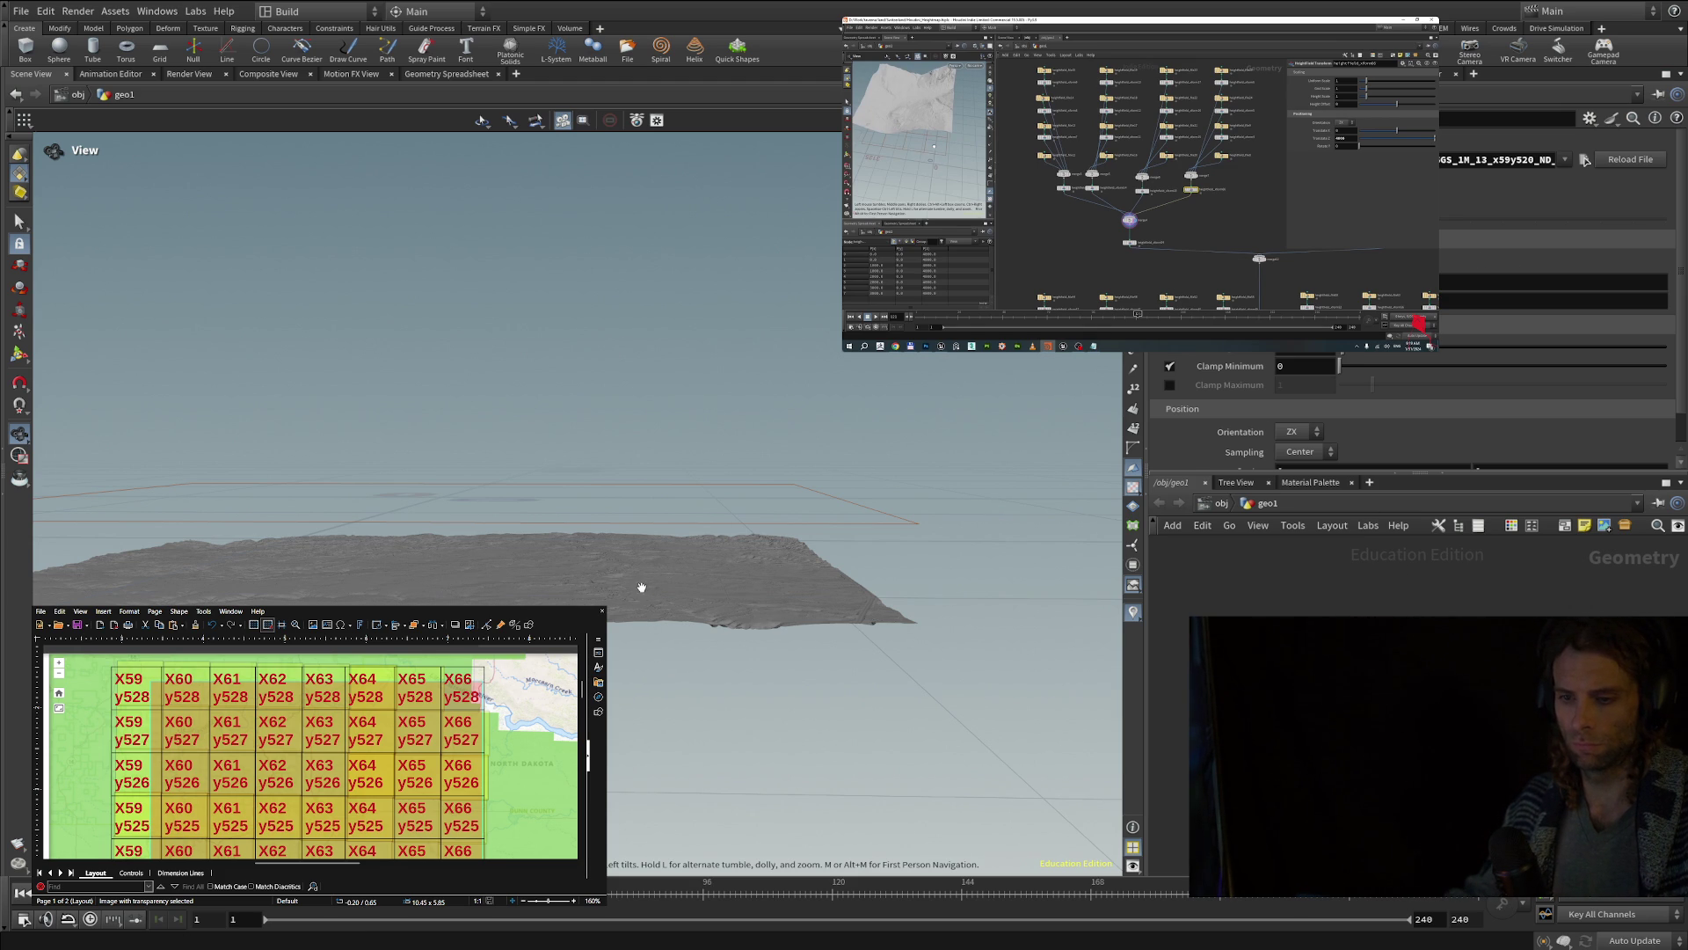
pyautogui.scroll(-5, 642, 598)
pyautogui.moveTo(467, 557)
pyautogui.mouseDown()
pyautogui.moveTo(616, 479)
pyautogui.moveTo(351, 531)
pyautogui.moveTo(370, 493)
pyautogui.moveTo(542, 476)
pyautogui.moveTo(526, 526)
pyautogui.moveTo(584, 490)
pyautogui.moveTo(611, 606)
pyautogui.mouseUp()
pyautogui.scroll(2, 583, 538)
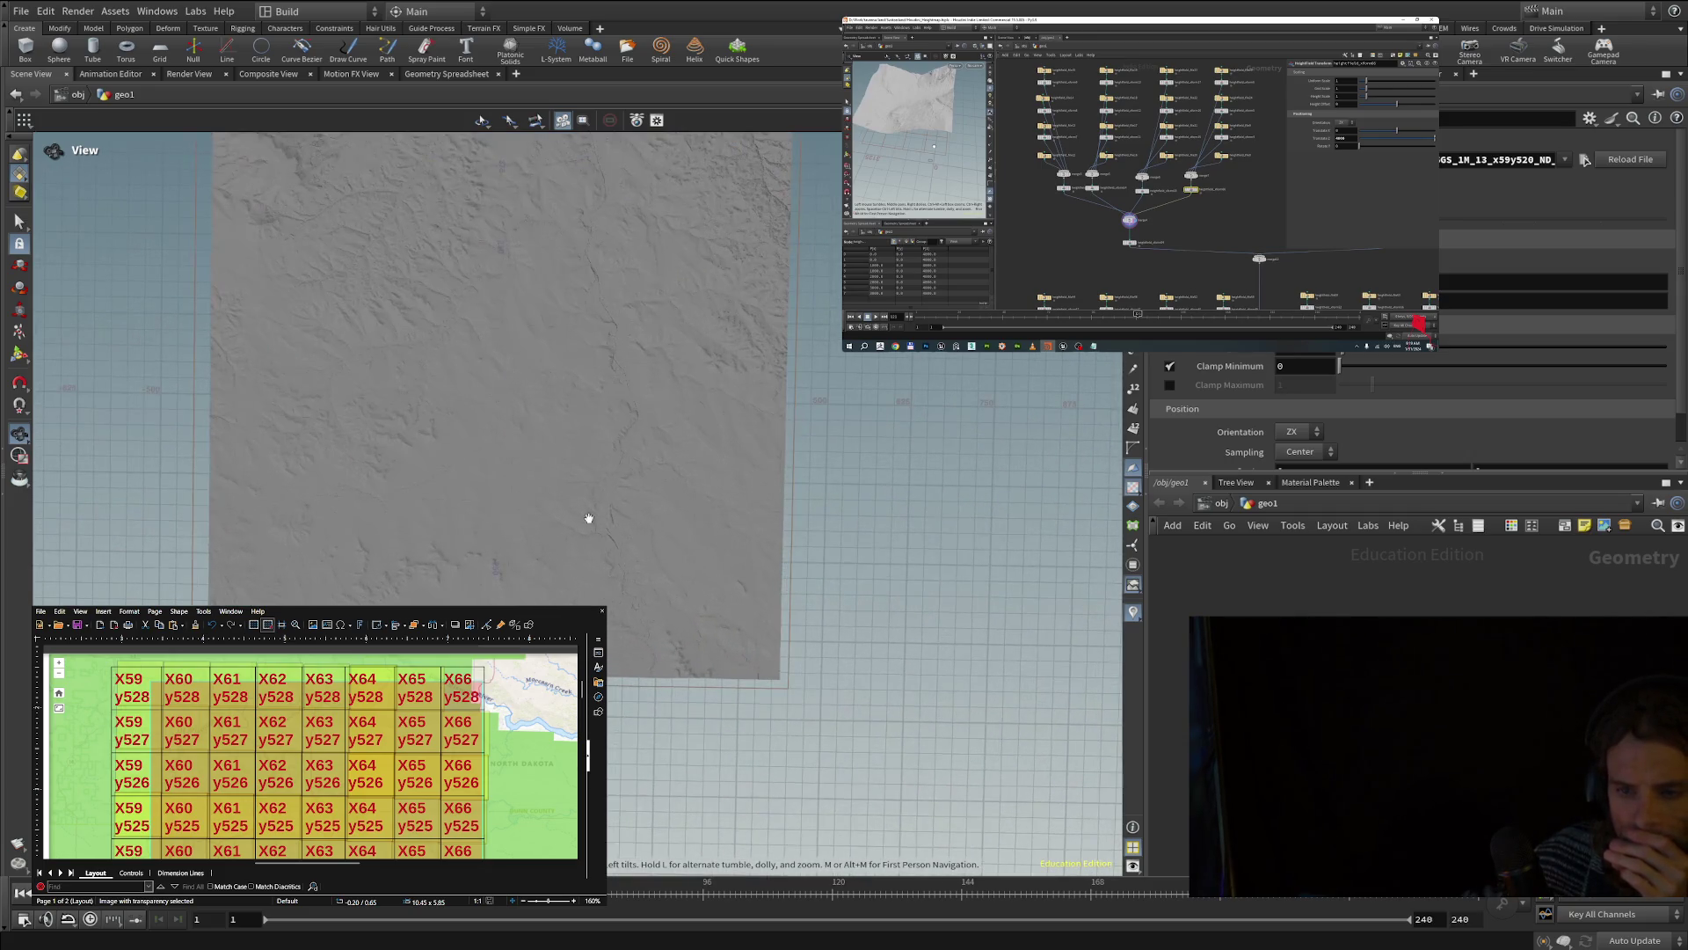
# - Tilt the terrain view and scroll the parameters down to the Center and Rotate settings
pyautogui.moveTo(555, 360)
pyautogui.mouseDown()
pyautogui.moveTo(541, 431)
pyautogui.moveTo(476, 503)
pyautogui.mouseUp()
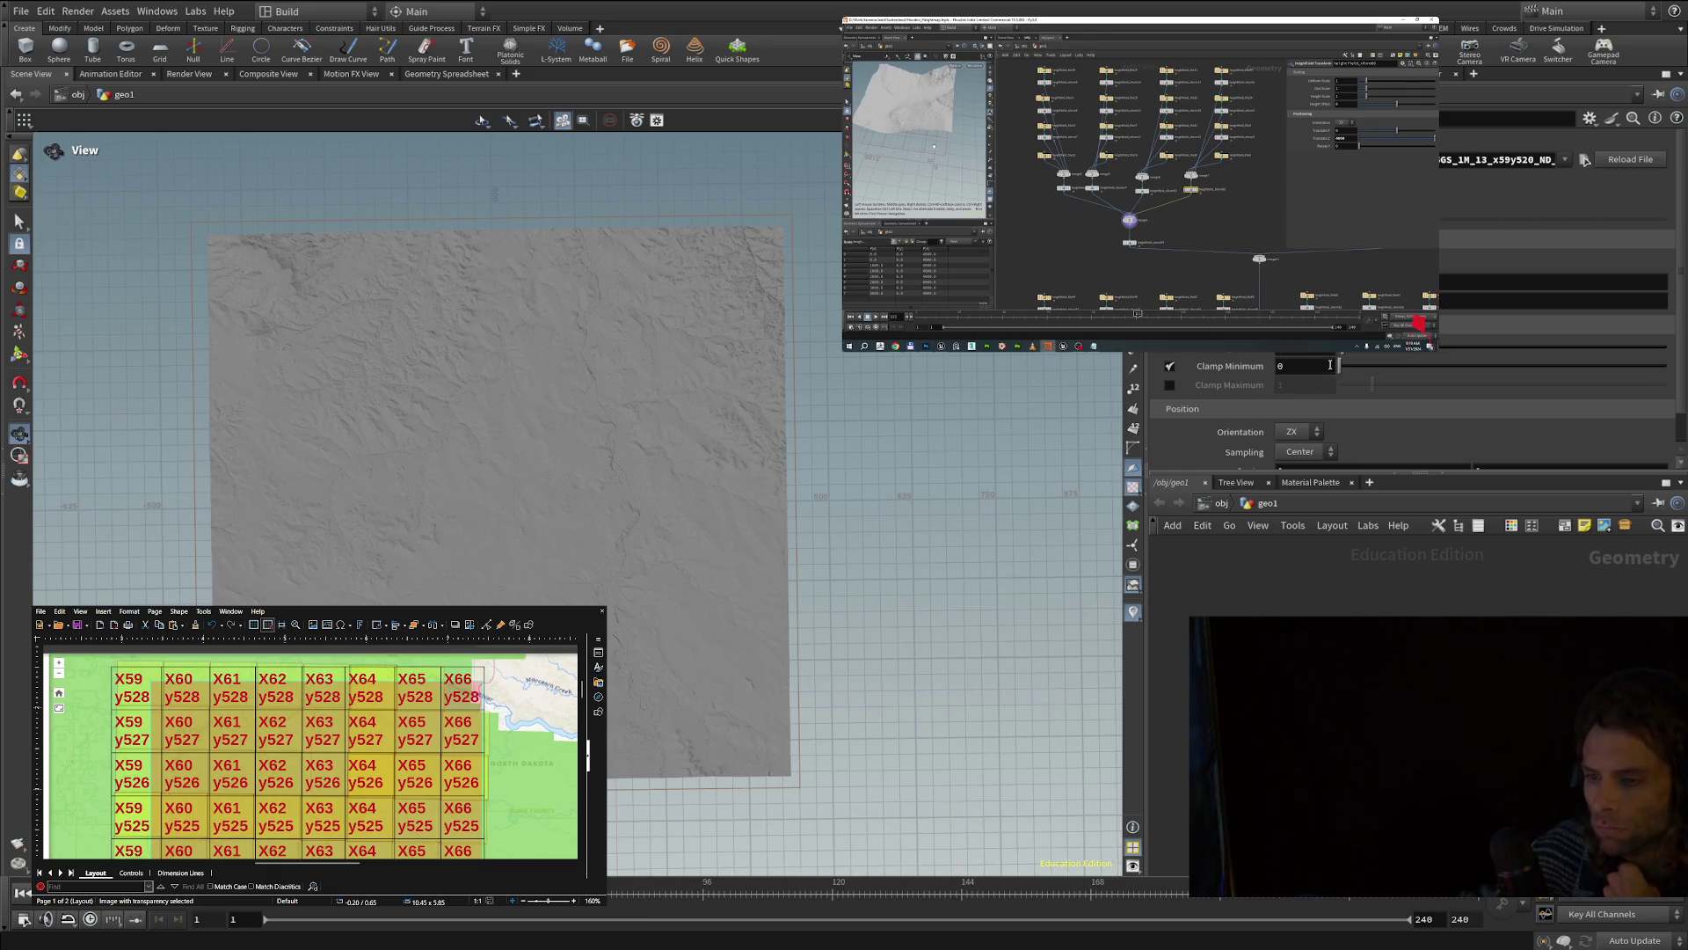
pyautogui.scroll(-2, 1351, 398)
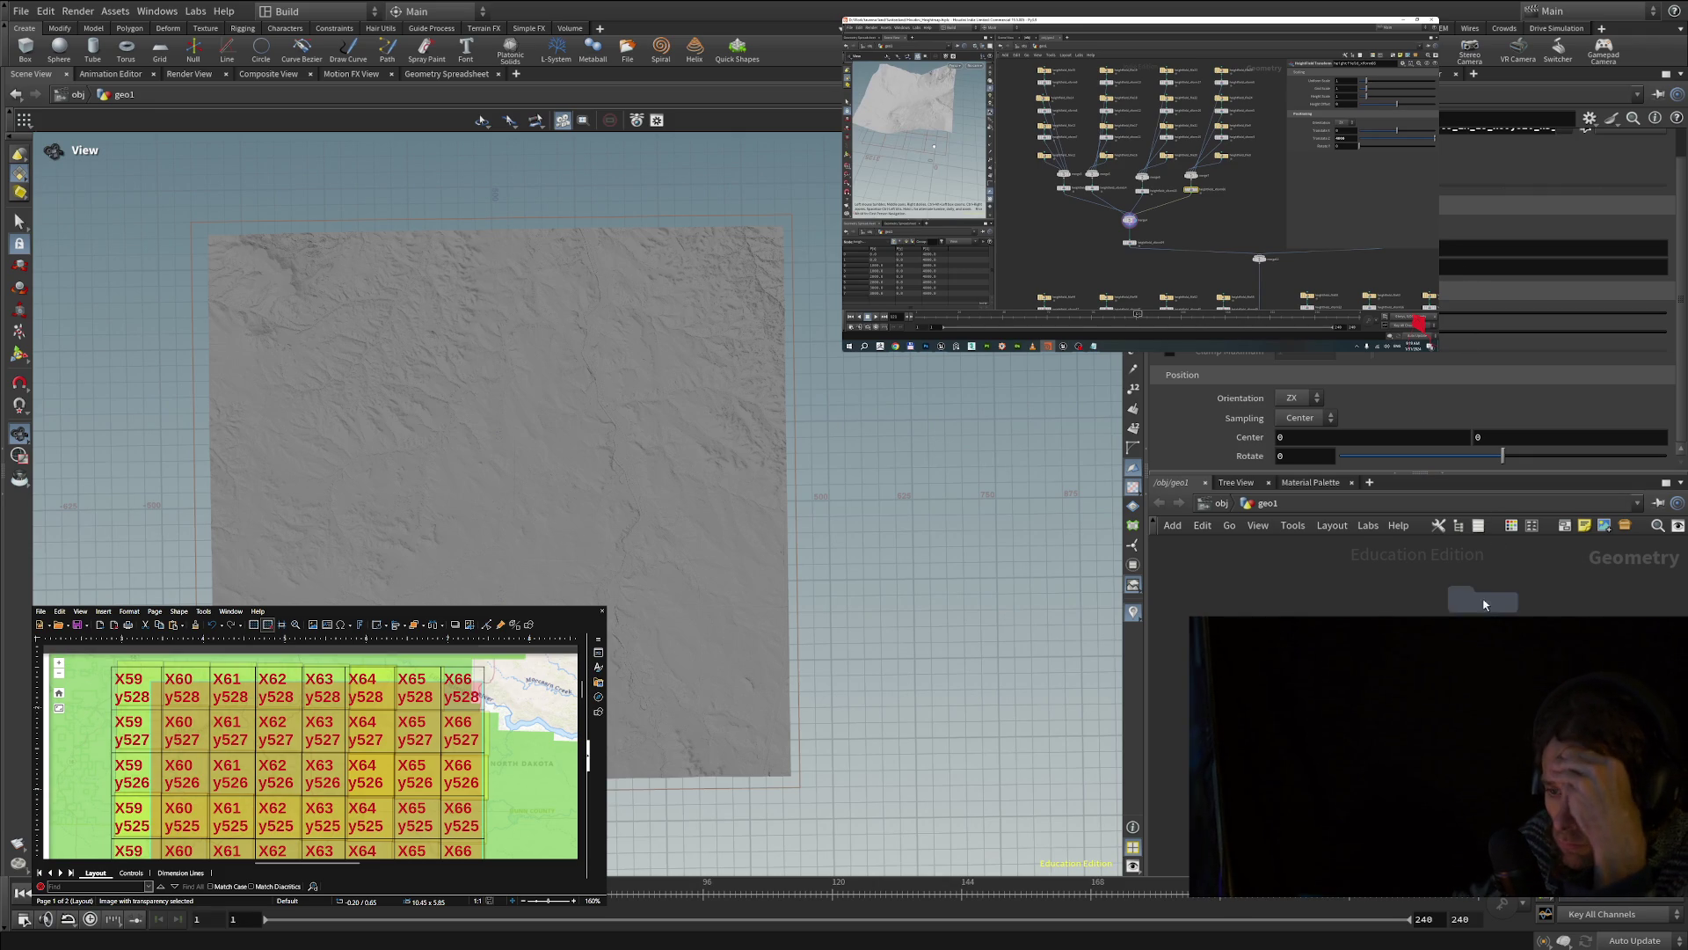
# - Move the heightfield_file2 node left in the network, then zoom and pan the network view
pyautogui.click(1601, 626)
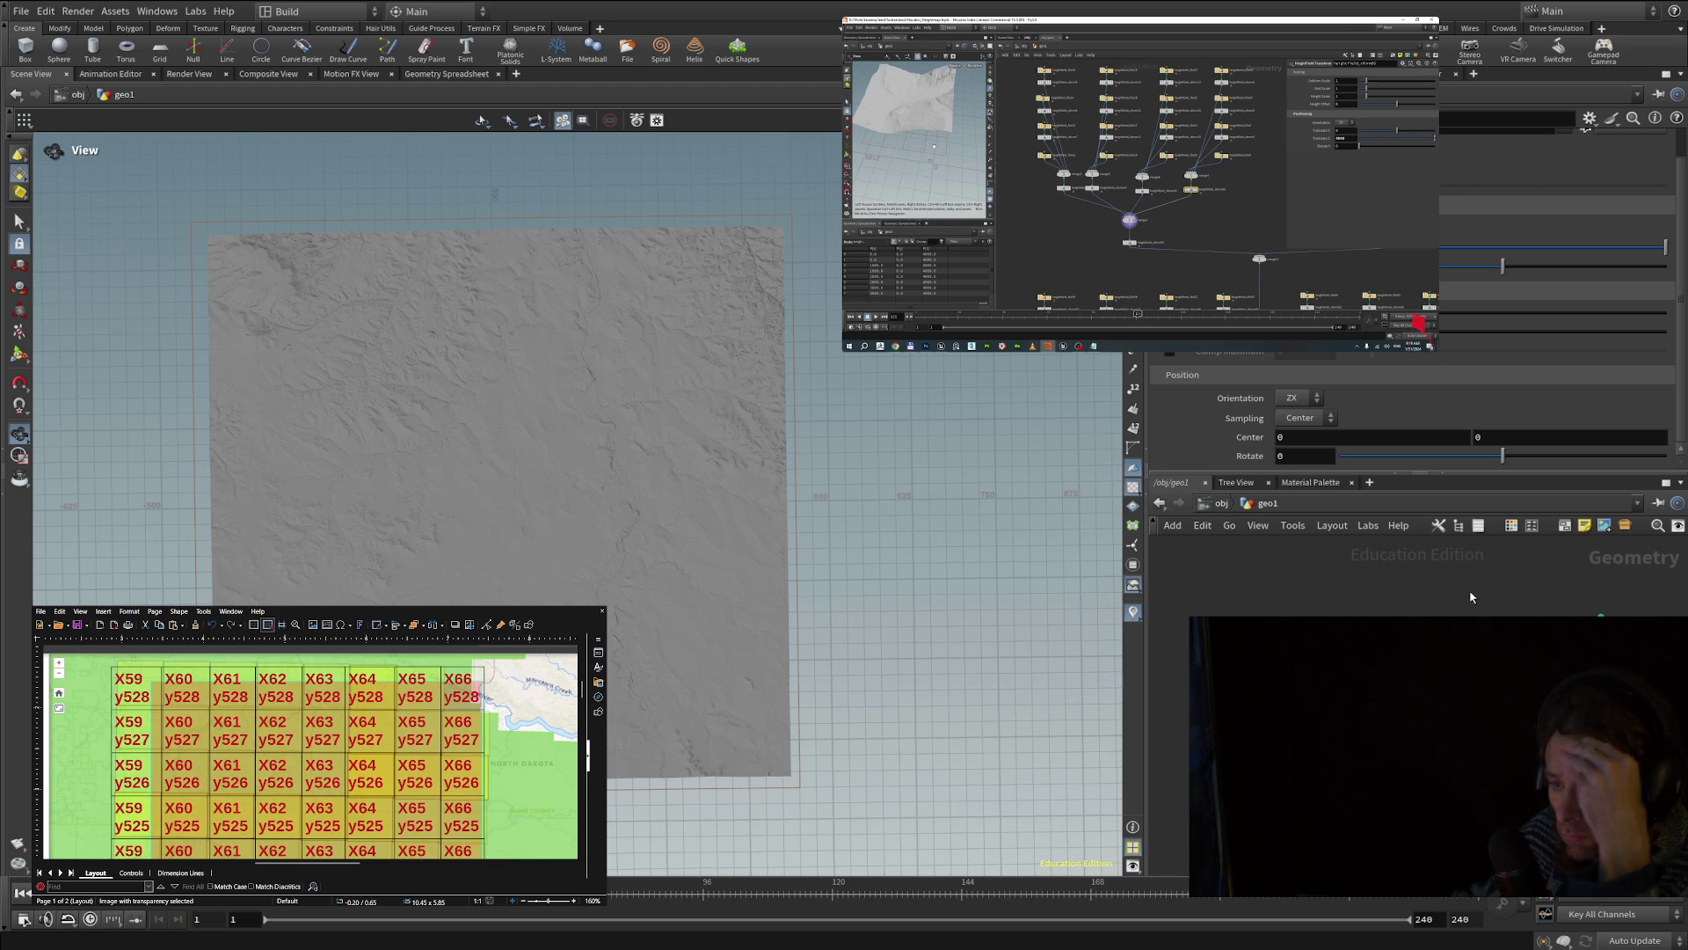
pyautogui.moveTo(1600, 607); pyautogui.dragTo(1468, 605)
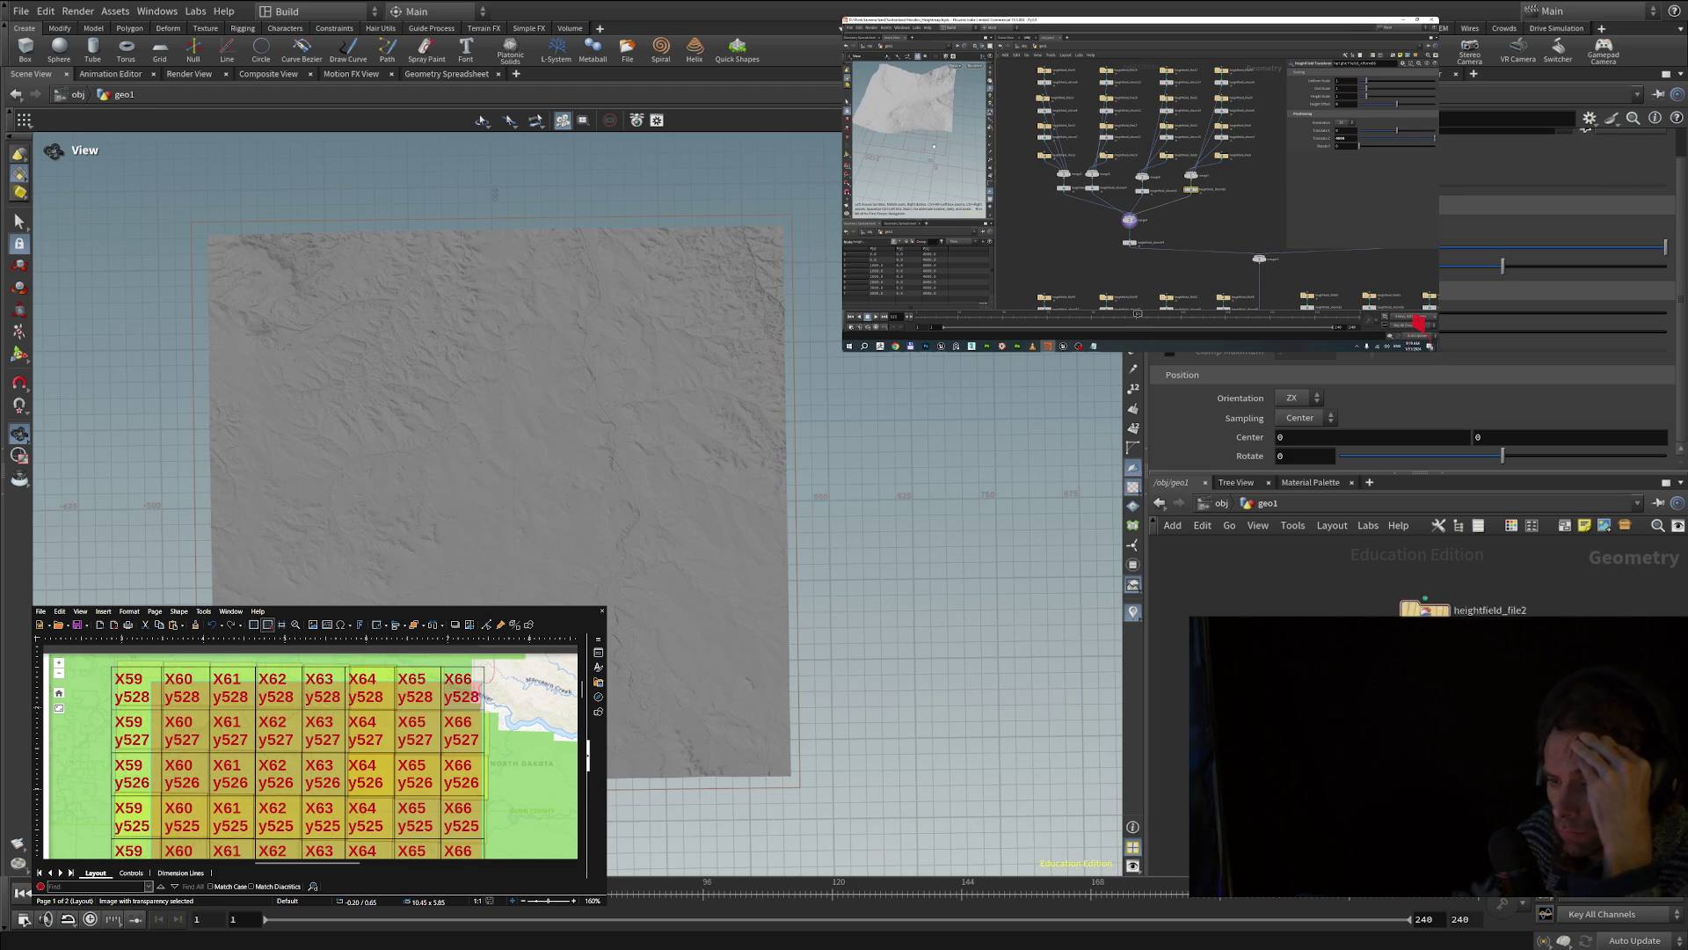
pyautogui.scroll(5, 1470, 614)
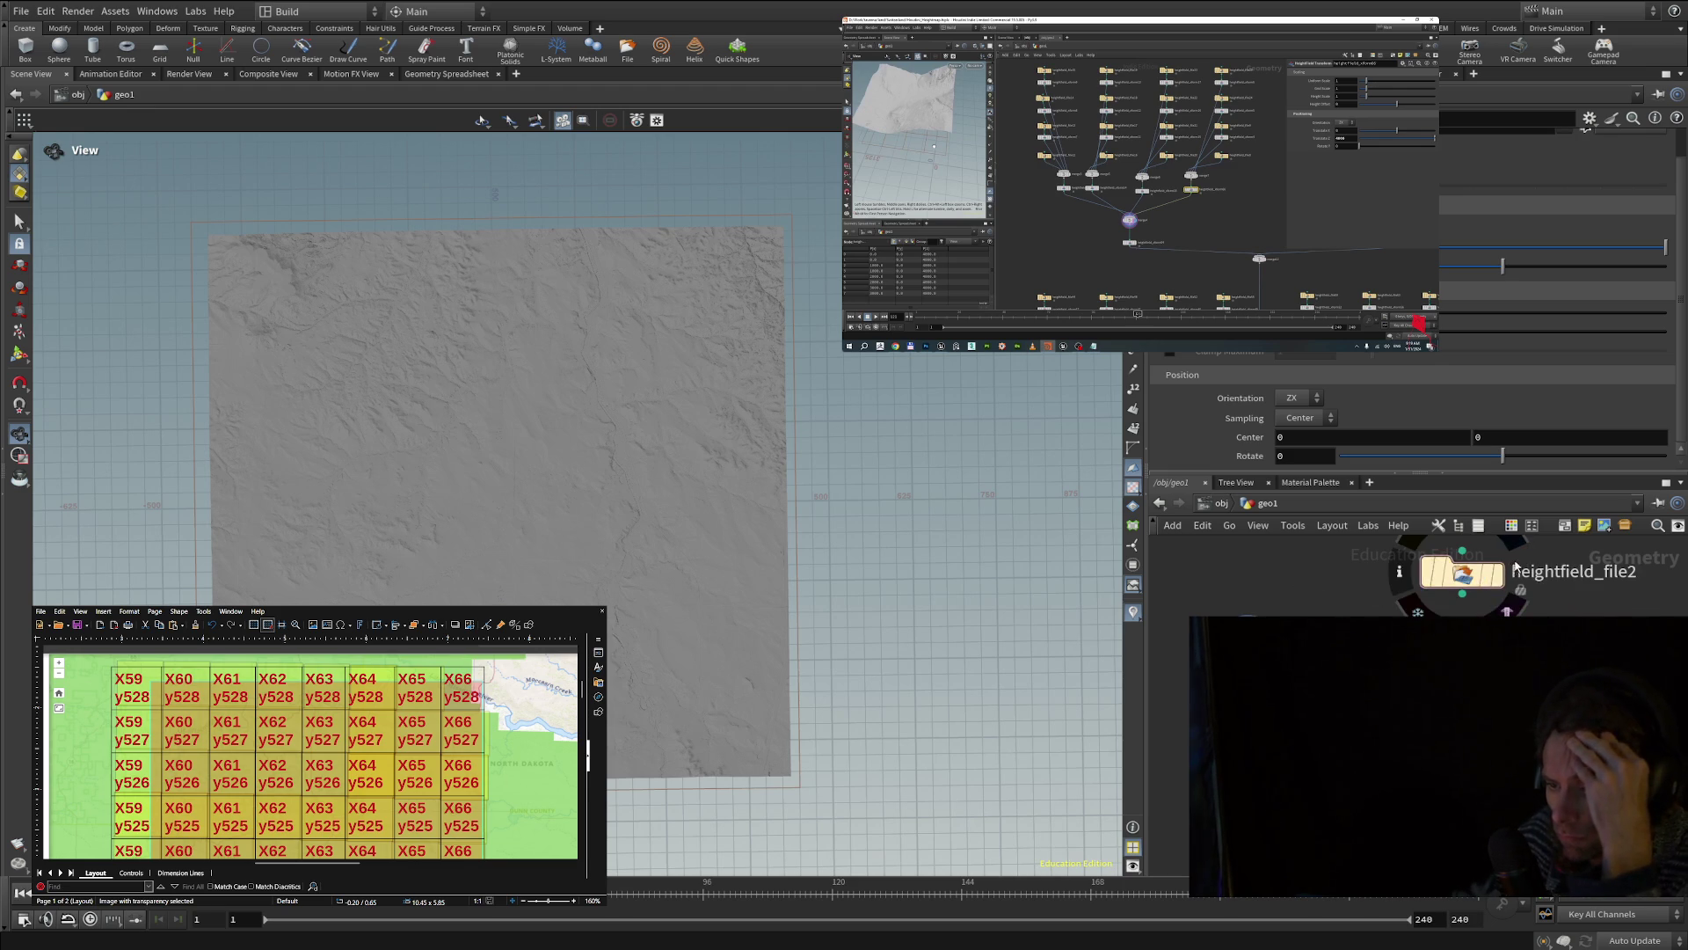
pyautogui.moveTo(1551, 563); pyautogui.dragTo(1277, 722)
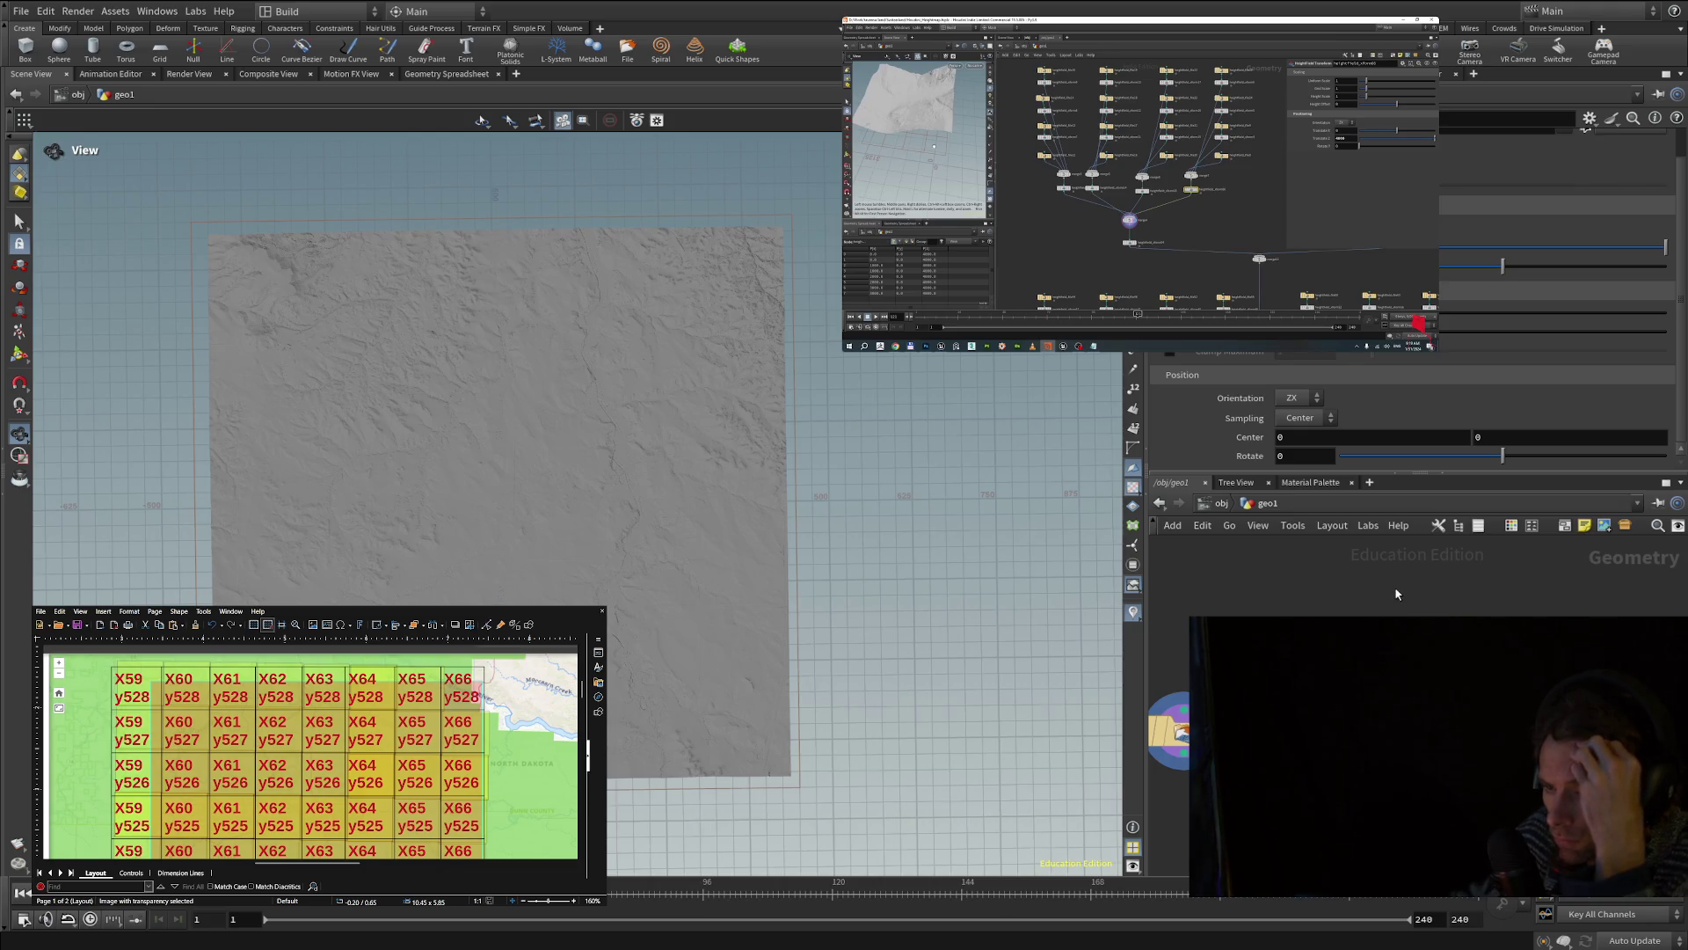
pyautogui.moveTo(1402, 605); pyautogui.dragTo(1442, 599, button='middle')
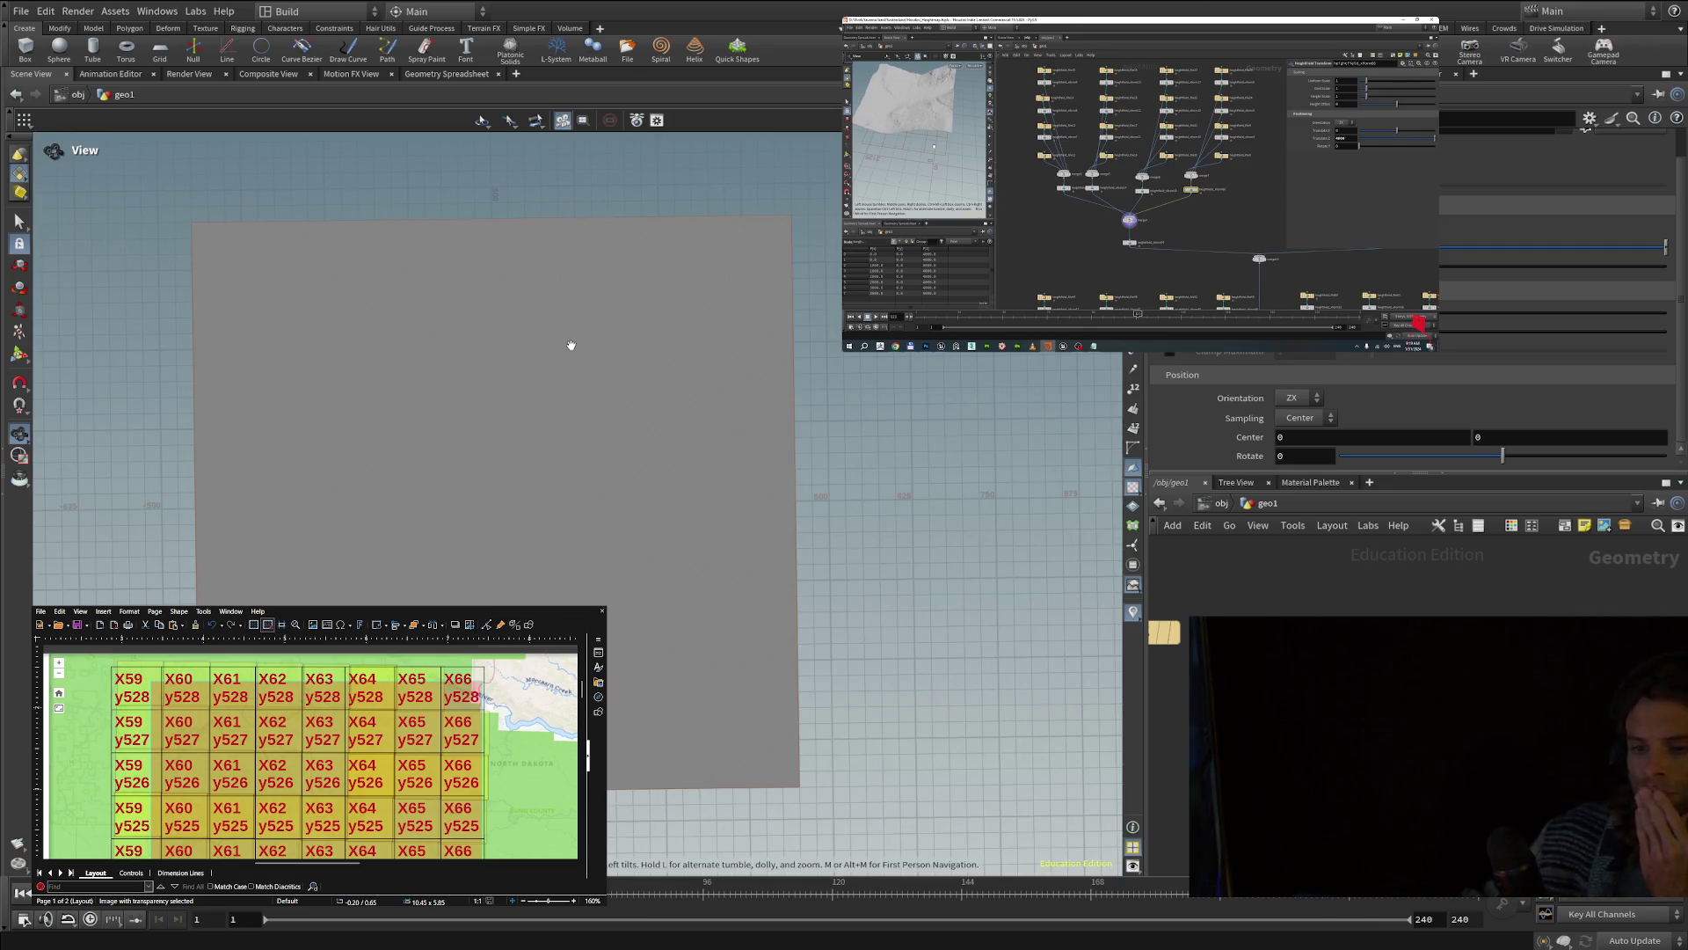
# - Zoom in and tilt the viewport so the flat grey plane fills the view in perspective
pyautogui.moveTo(543, 472); pyautogui.dragTo(519, 340, button='middle')
pyautogui.scroll(3, 535, 388)
pyautogui.moveTo(519, 340)
pyautogui.mouseDown()
pyautogui.moveTo(475, 234)
pyautogui.moveTo(618, 150)
pyautogui.moveTo(616, 383)
pyautogui.moveTo(705, 328)
pyautogui.moveTo(752, 363)
pyautogui.mouseUp()
pyautogui.scroll(2, 1473, 254)
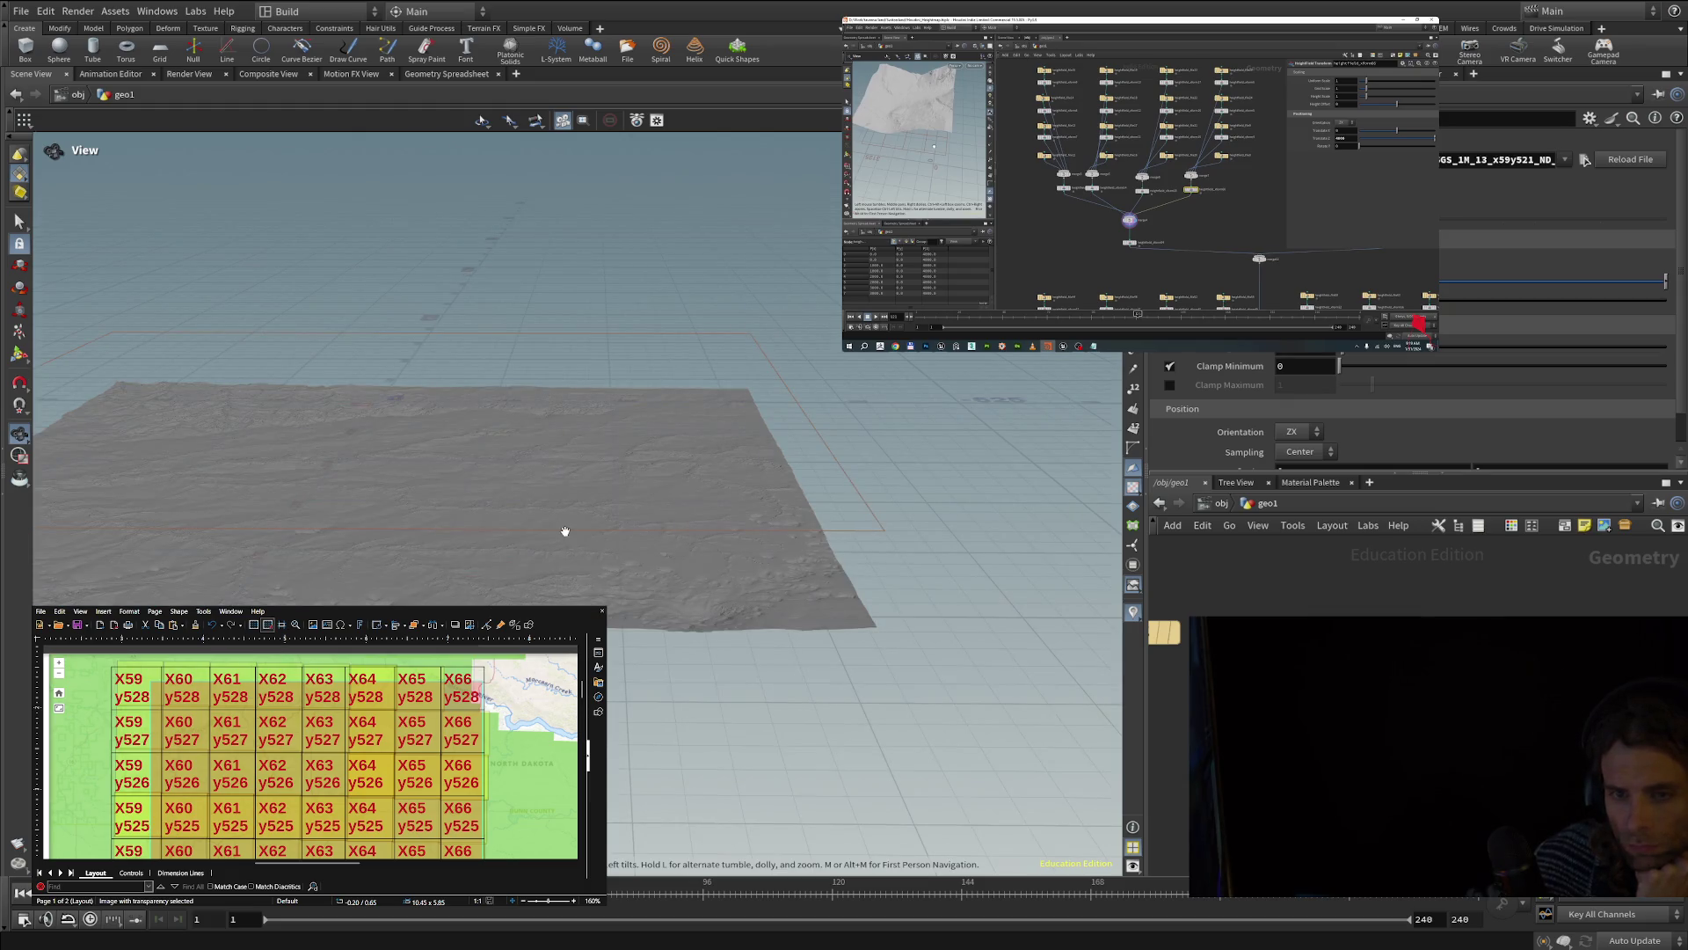
# - Dolly close into the x59y521 terrain, then tumble to a steeper overhead view
pyautogui.scroll(2, 514, 512)
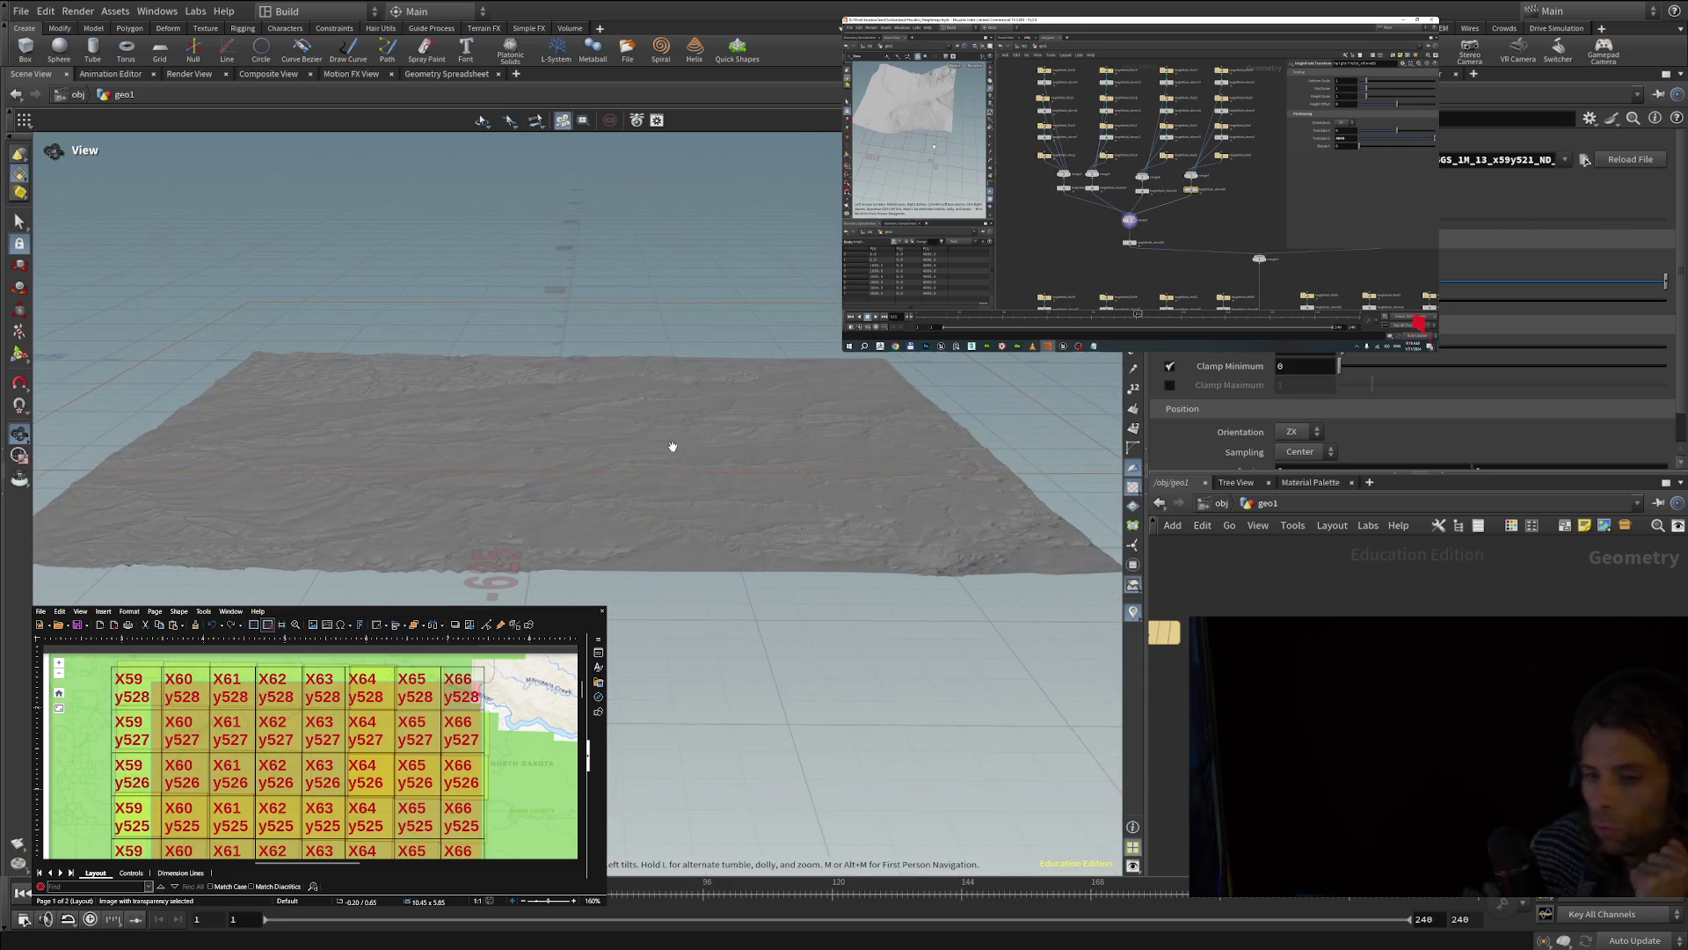
pyautogui.scroll(3, 674, 448)
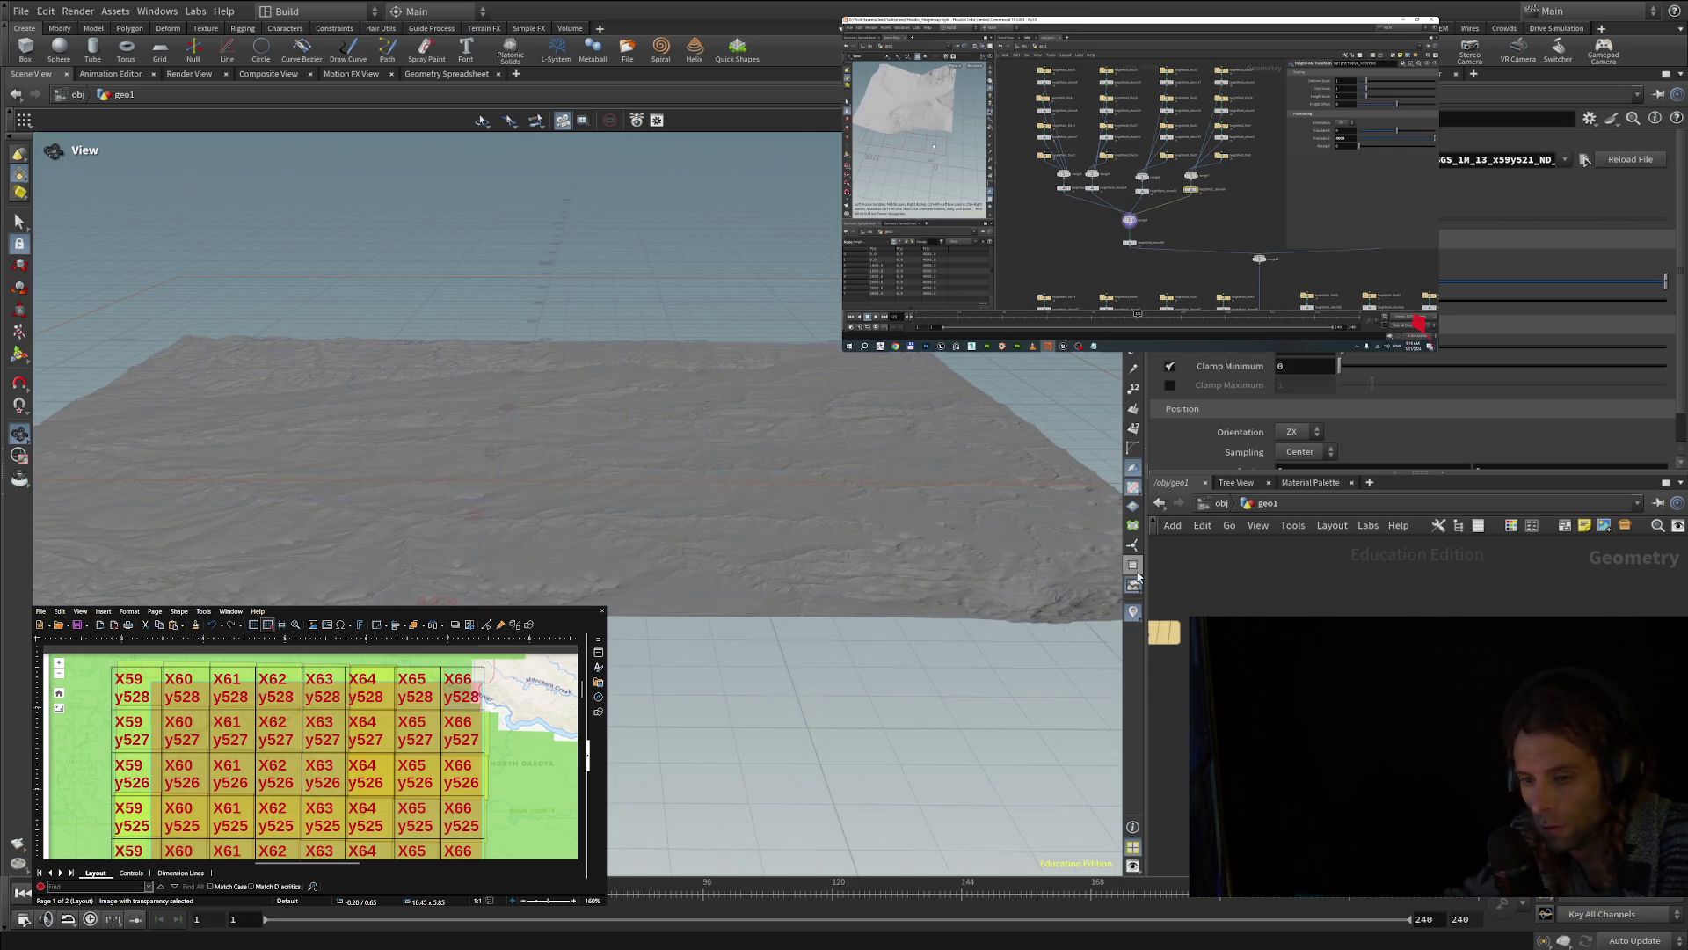
pyautogui.moveTo(722, 584)
pyautogui.mouseDown()
pyautogui.moveTo(742, 539)
pyautogui.moveTo(750, 615)
pyautogui.moveTo(879, 633)
pyautogui.moveTo(966, 619)
pyautogui.moveTo(443, 502)
pyautogui.moveTo(565, 414)
pyautogui.moveTo(504, 404)
pyautogui.moveTo(501, 282)
pyautogui.moveTo(792, 321)
pyautogui.moveTo(480, 333)
pyautogui.moveTo(441, 434)
pyautogui.moveTo(773, 471)
pyautogui.moveTo(1121, 424)
pyautogui.moveTo(861, 413)
pyautogui.moveTo(897, 396)
pyautogui.moveTo(923, 413)
pyautogui.mouseUp()
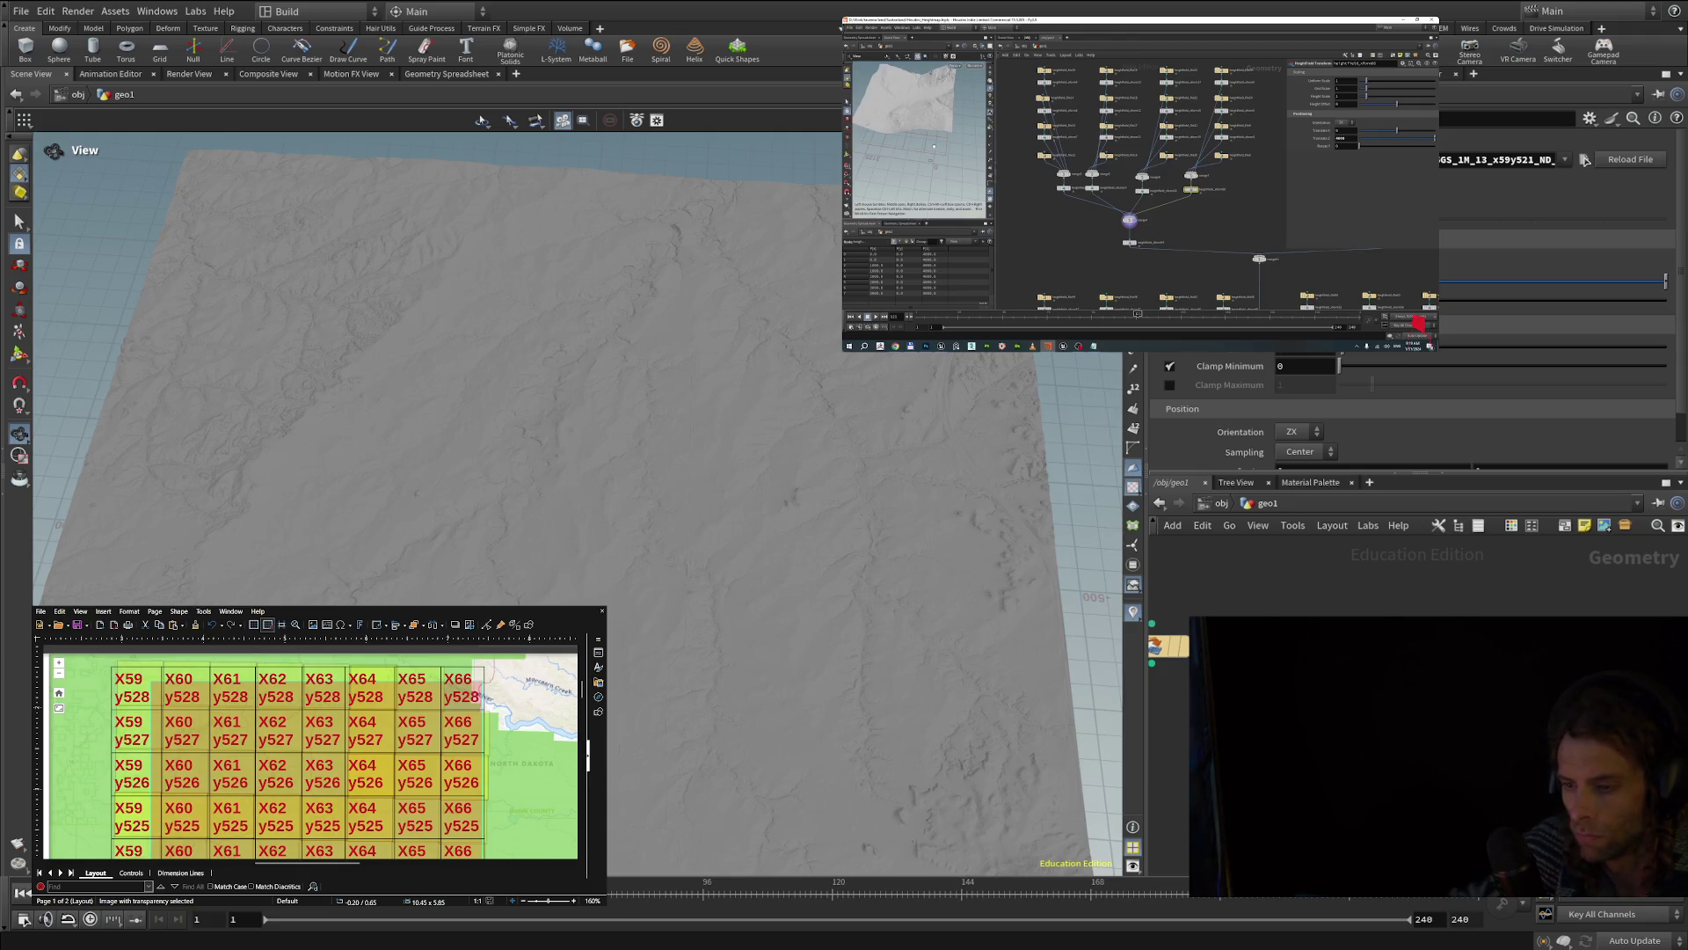
# - Shift the heightfield node slightly downward in the geo1 network editor
pyautogui.moveTo(1170, 646); pyautogui.dragTo(1175, 687)
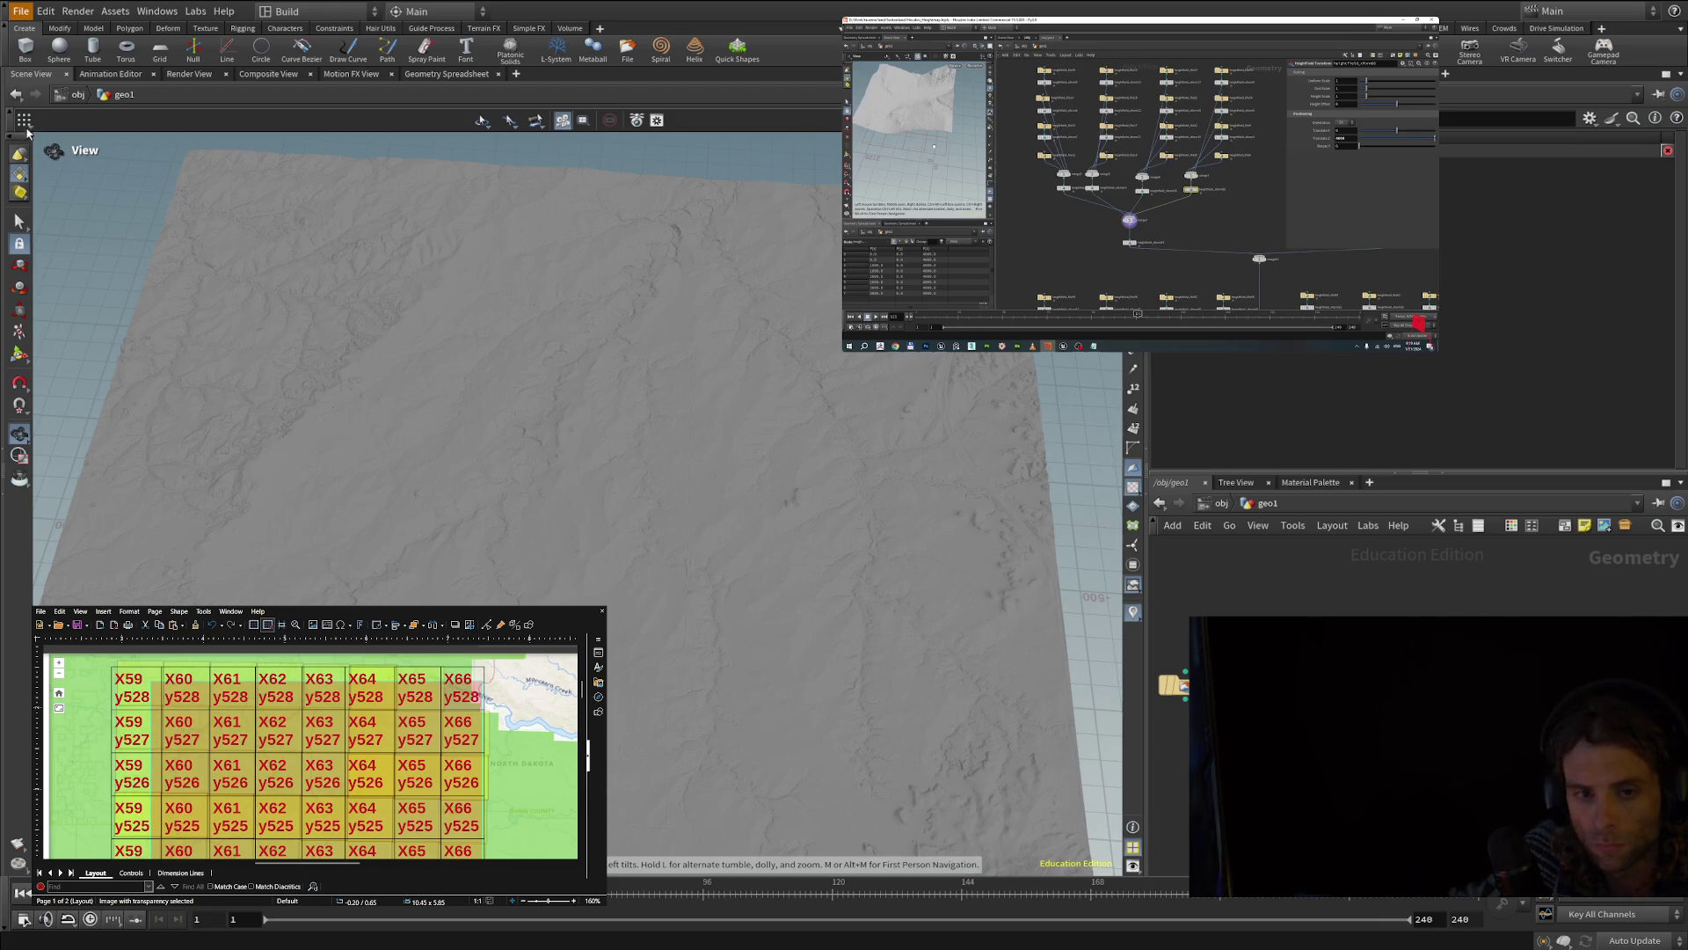
# - Tumble the viewport to view the saved NDFULLMAP terrain edge-on from a low side
pyautogui.moveTo(1185, 700)
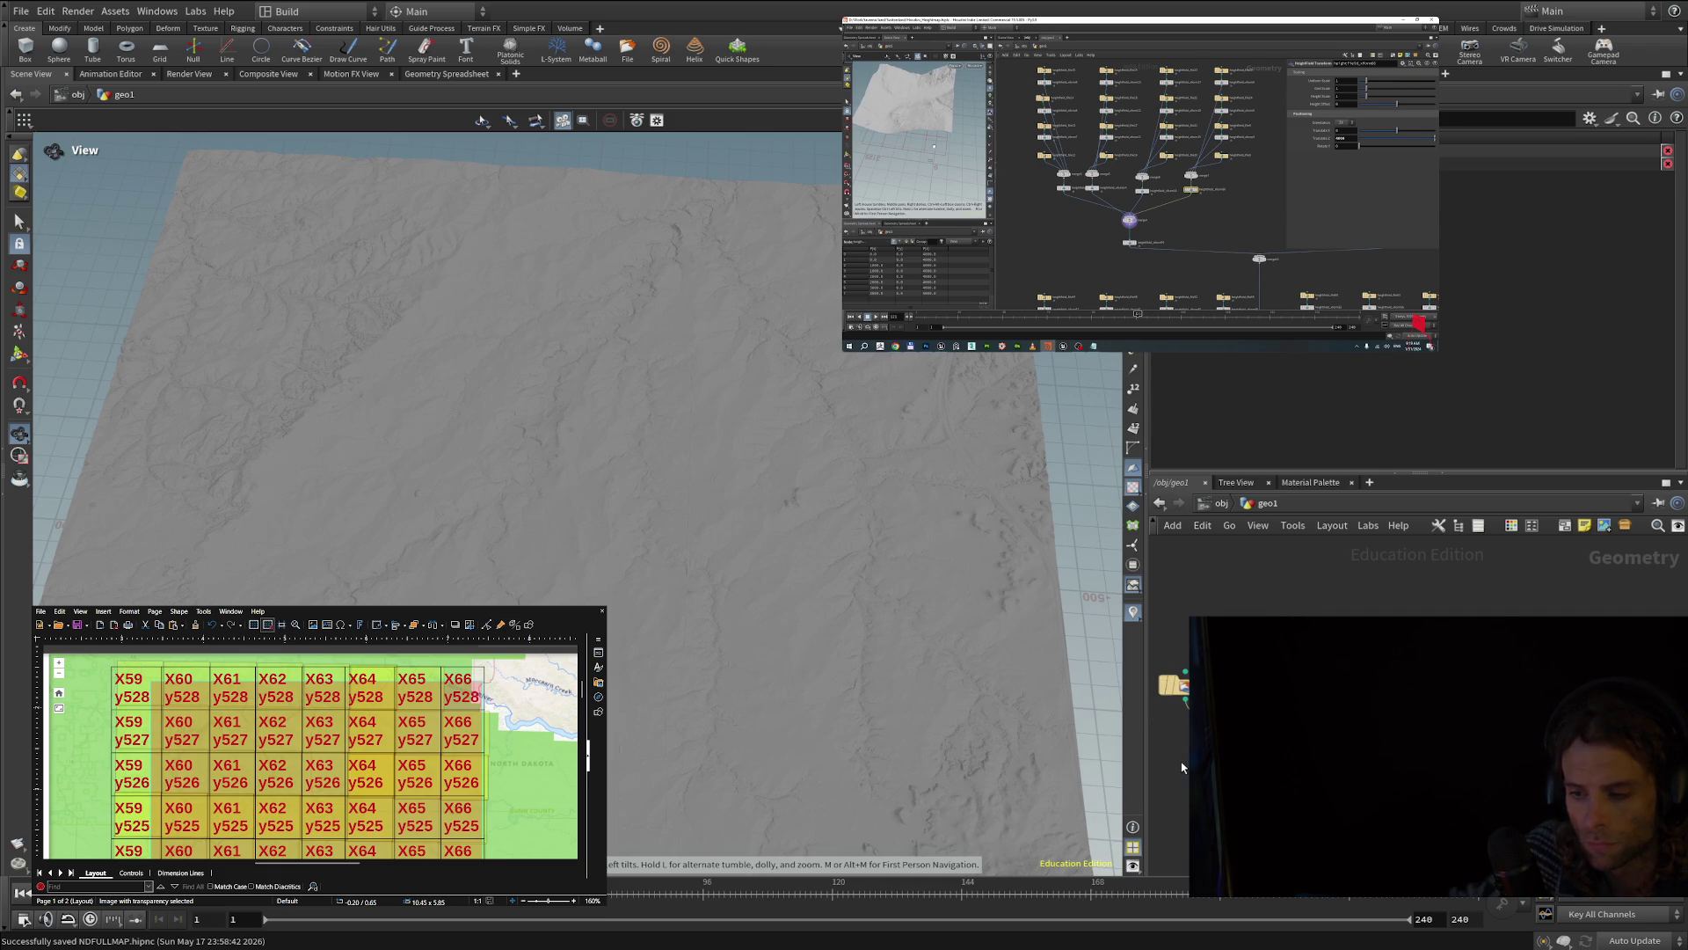
pyautogui.moveTo(884, 606)
pyautogui.mouseDown()
pyautogui.moveTo(810, 490)
pyautogui.moveTo(806, 332)
pyautogui.moveTo(735, 557)
pyautogui.moveTo(957, 701)
pyautogui.moveTo(953, 682)
pyautogui.moveTo(1011, 659)
pyautogui.moveTo(803, 626)
pyautogui.moveTo(803, 471)
pyautogui.moveTo(803, 490)
pyautogui.moveTo(849, 482)
pyautogui.moveTo(735, 396)
pyautogui.moveTo(726, 807)
pyautogui.moveTo(962, 756)
pyautogui.moveTo(923, 701)
pyautogui.moveTo(889, 730)
pyautogui.moveTo(772, 754)
pyautogui.moveTo(791, 615)
pyautogui.mouseUp()
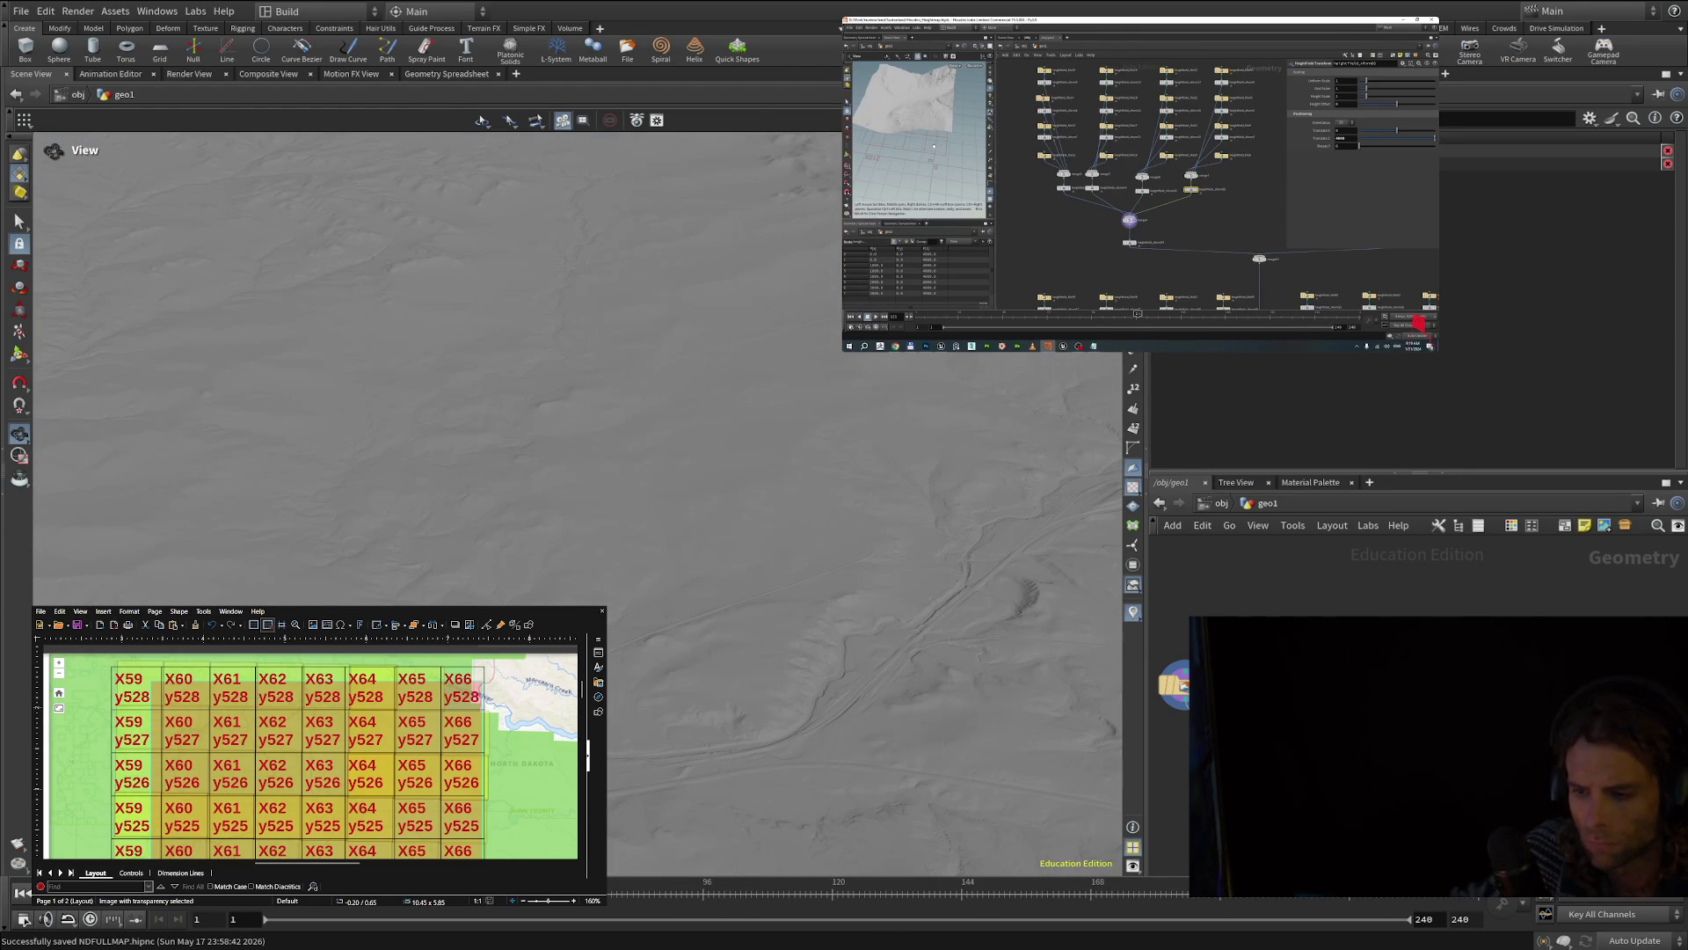
# - Resume the tutorial video and rewind it past 7:02 to the tiled-map section at 6:26
pyautogui.click(1143, 186)
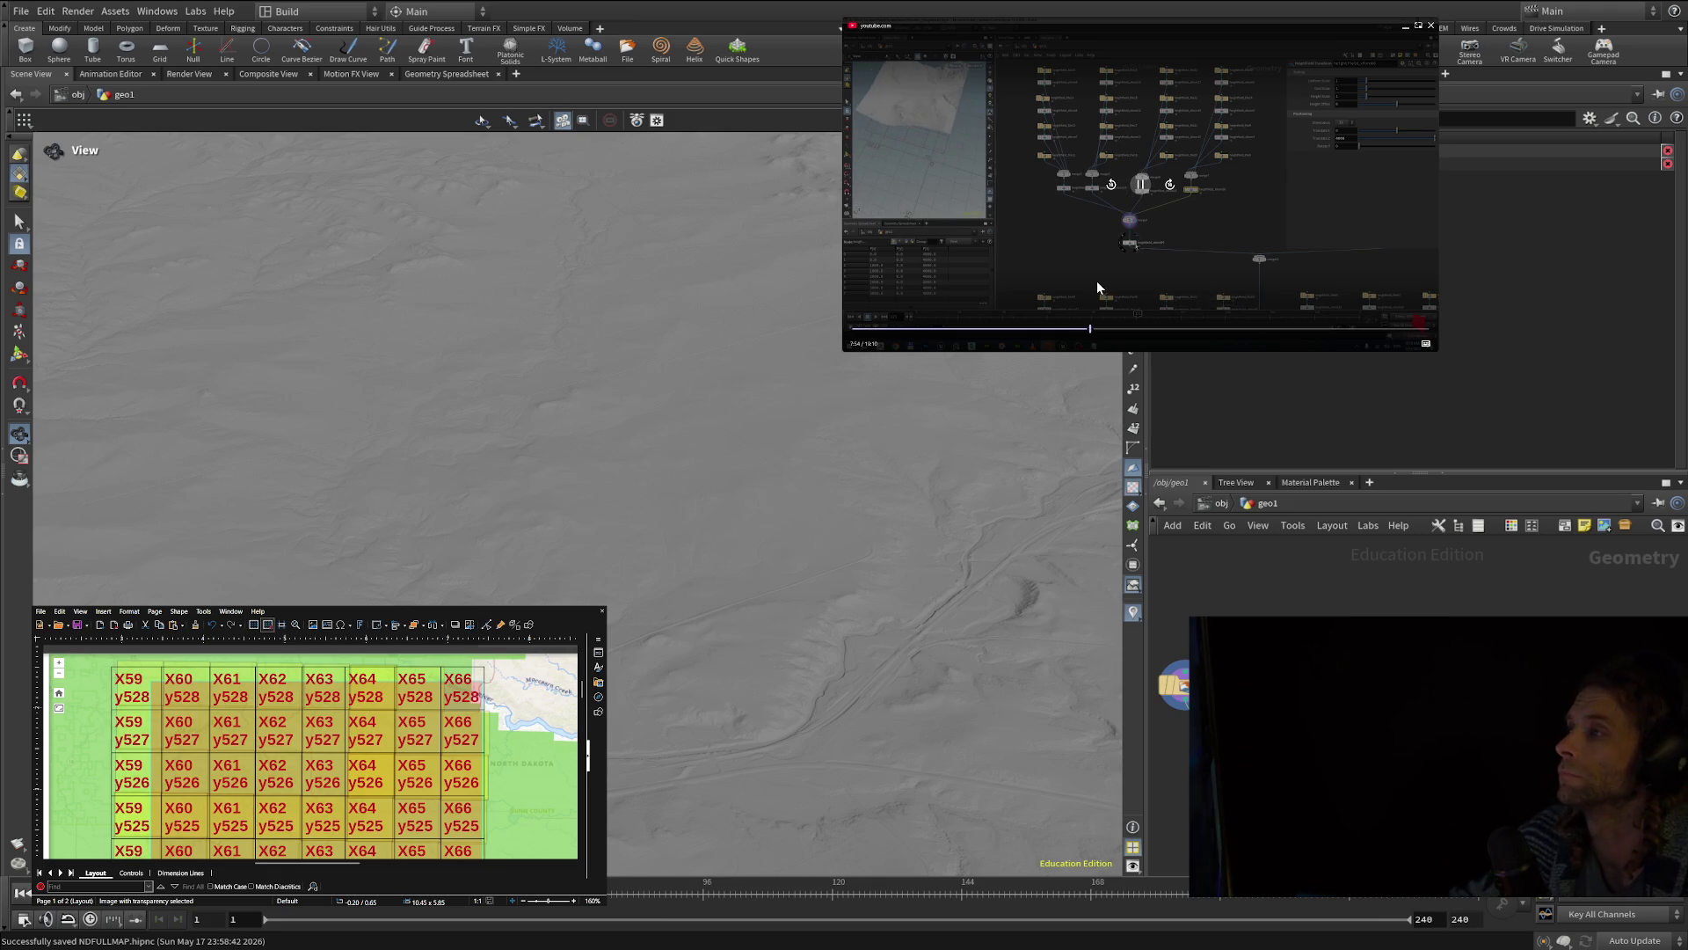
pyautogui.click(1065, 329)
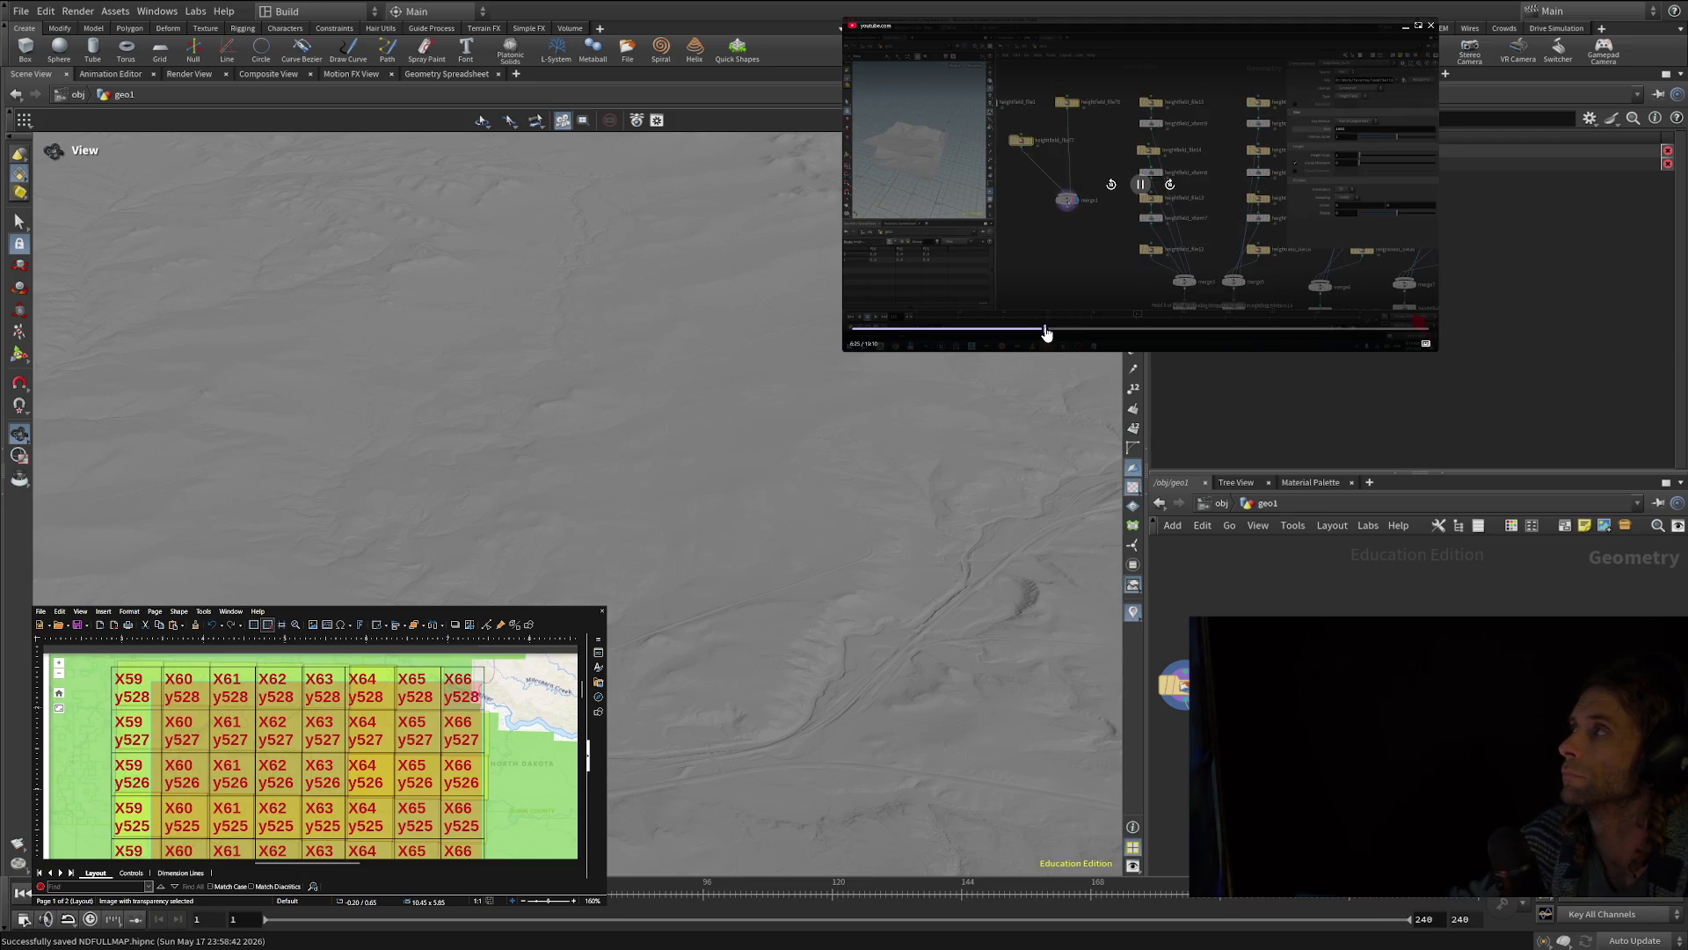
pyautogui.click(1046, 329)
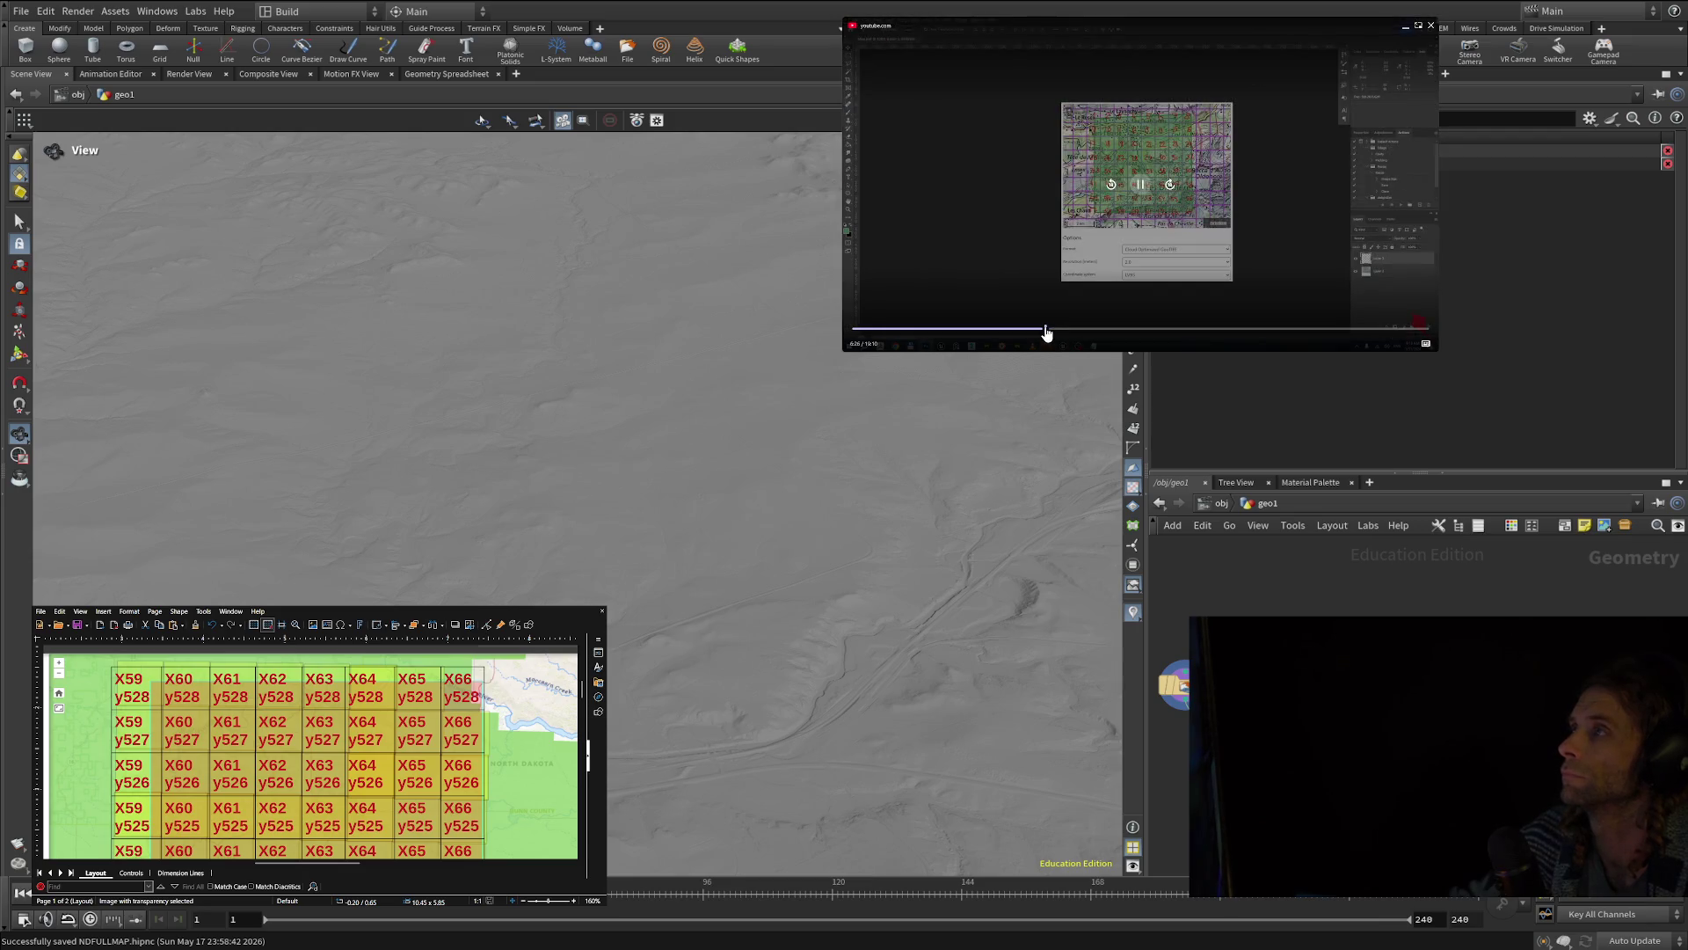